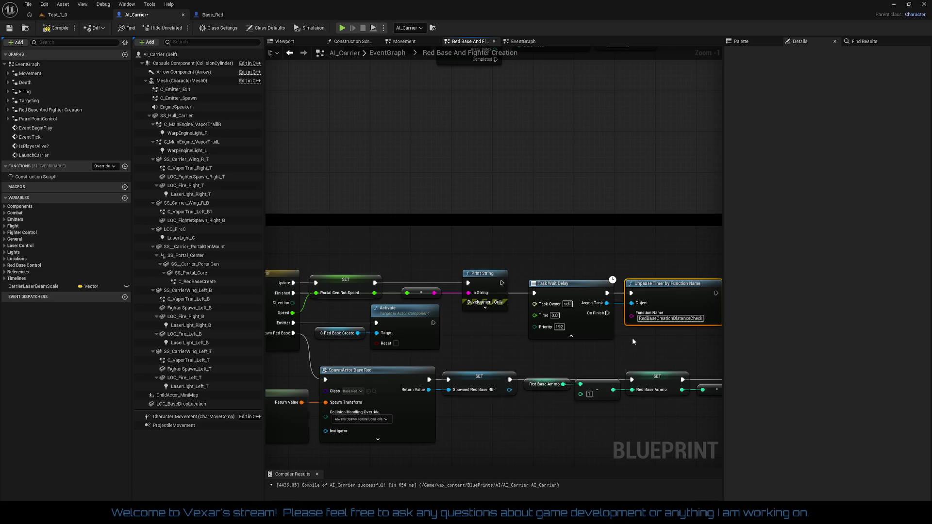
Delete the Task Wait Delay node from AI_Carrier's graph
left_click(564, 327)
left_click_drag(561, 351, 563, 353)
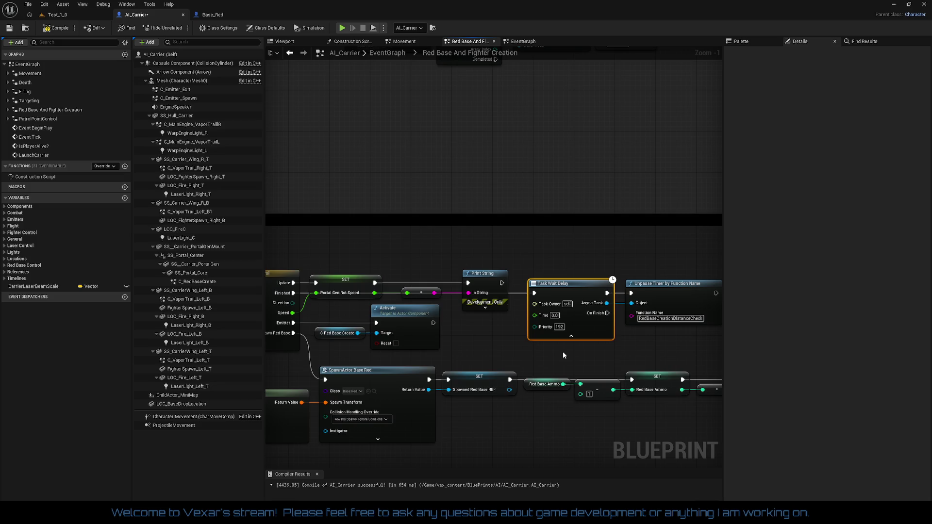
key("Delete")
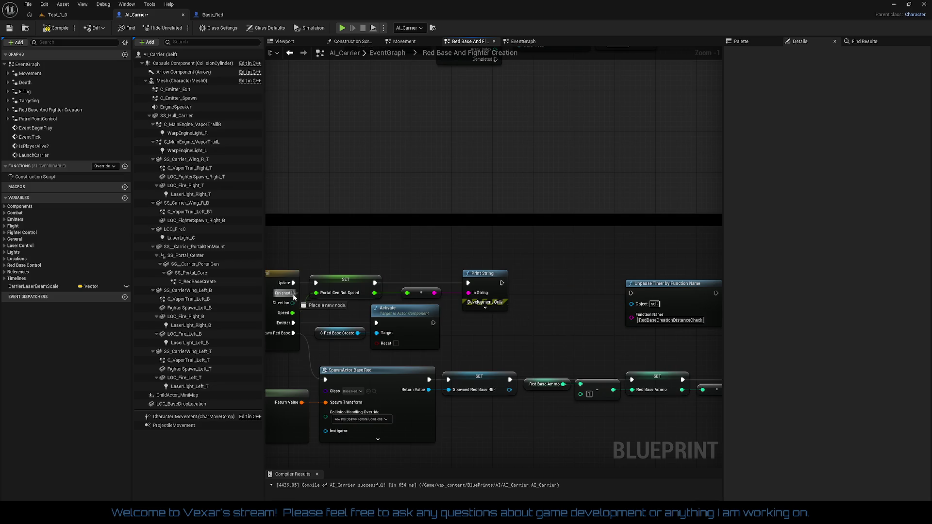
Add a 25-second Delay from the timeline's Finished output into Unpause Timer
left_click_drag(573, 306, 573, 306)
type("delay")
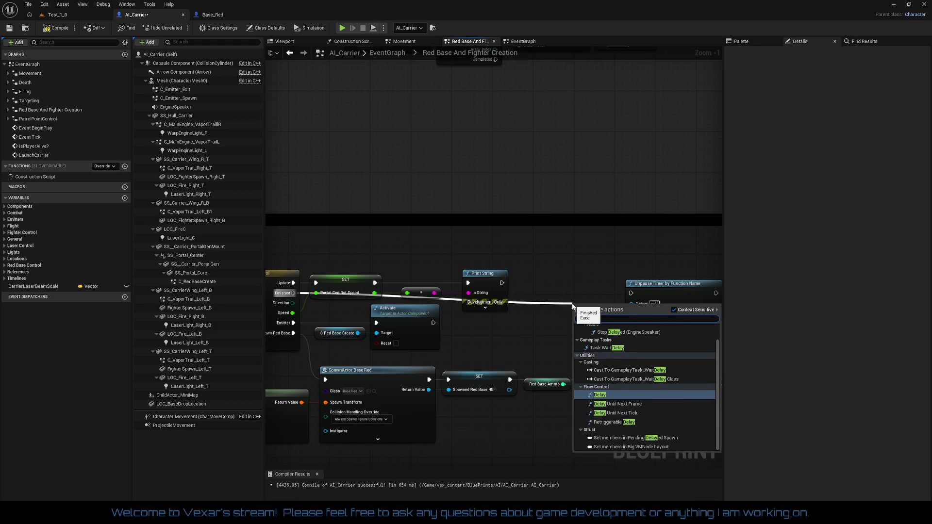
scroll(695, 368, "up", 1)
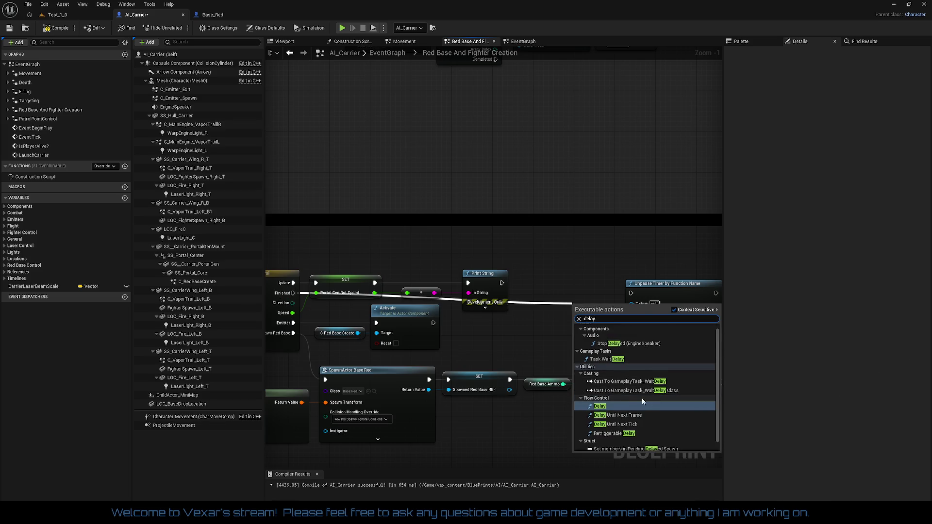
left_click(613, 409)
left_click_drag(600, 318, 564, 297)
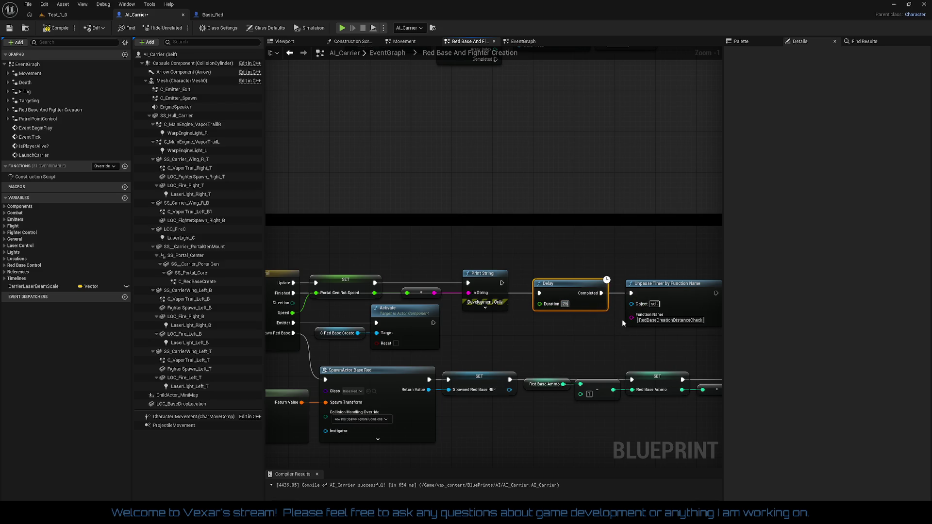
left_click(639, 249)
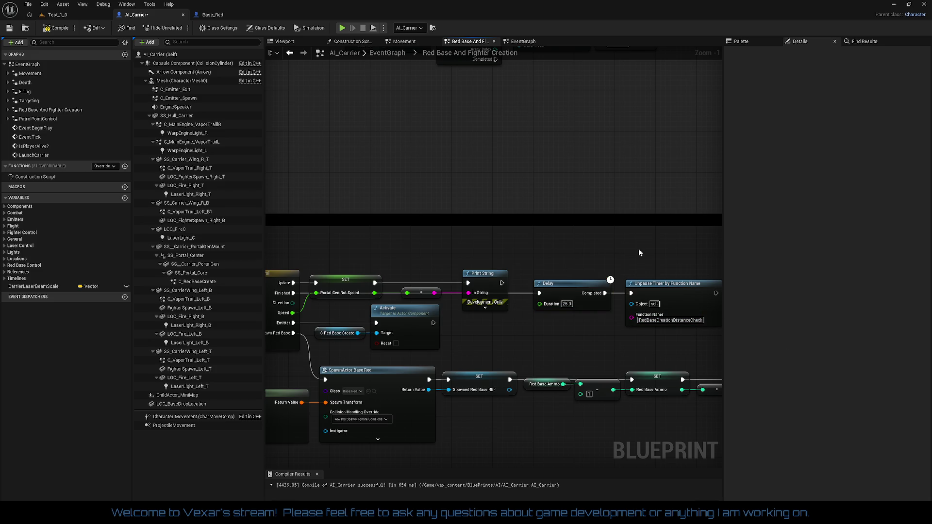
scroll(638, 249, "down", 2)
scroll(471, 193, "up", 1)
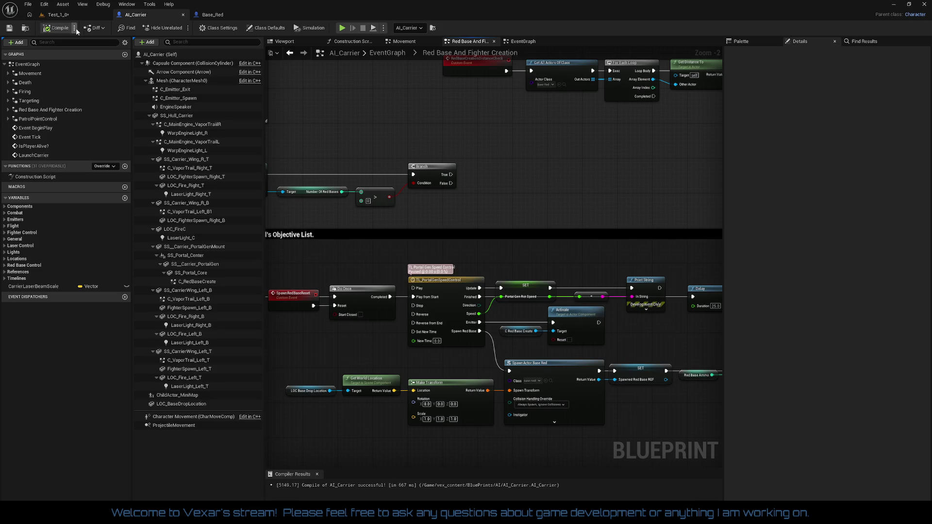
left_click(73, 15)
Save Test_1, play-test the carrier using the afterburner, then stop the session
left_click(10, 28)
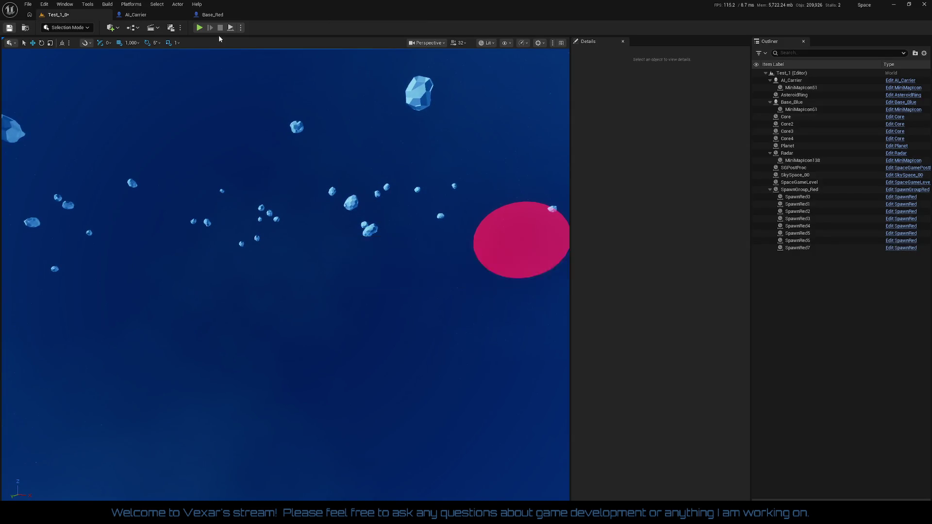
left_click(200, 28)
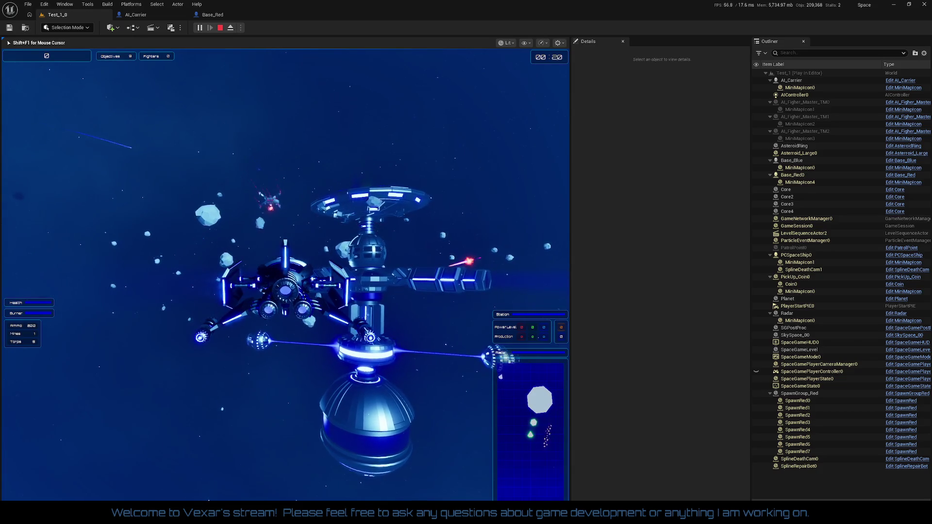
key("shift")
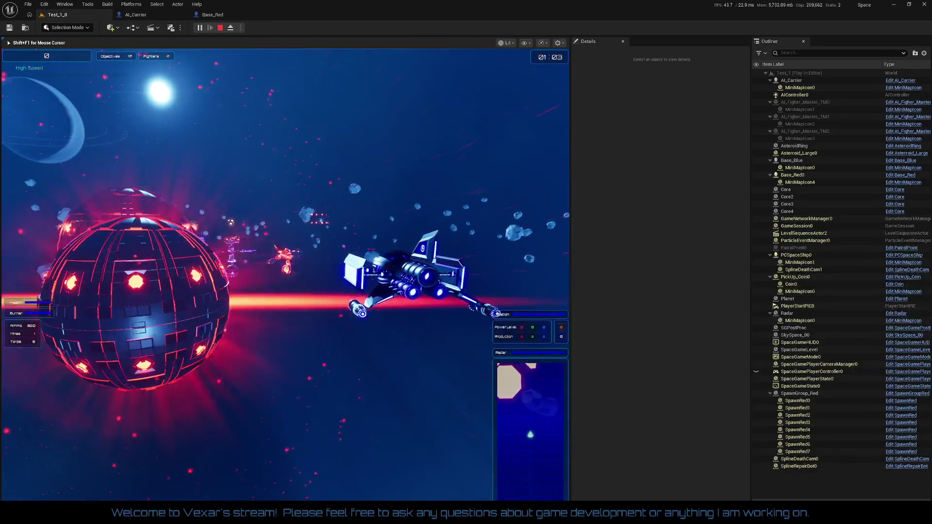
key("Escape")
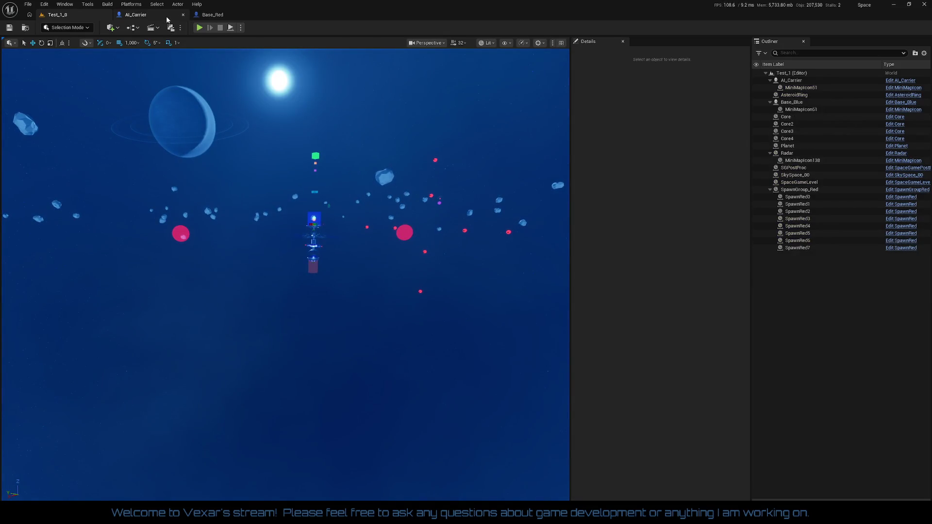
Add a Spawn Patrol Target node off the timeline's Finished output, just before the Delay
left_click(167, 17)
left_click_drag(545, 228, 470, 155)
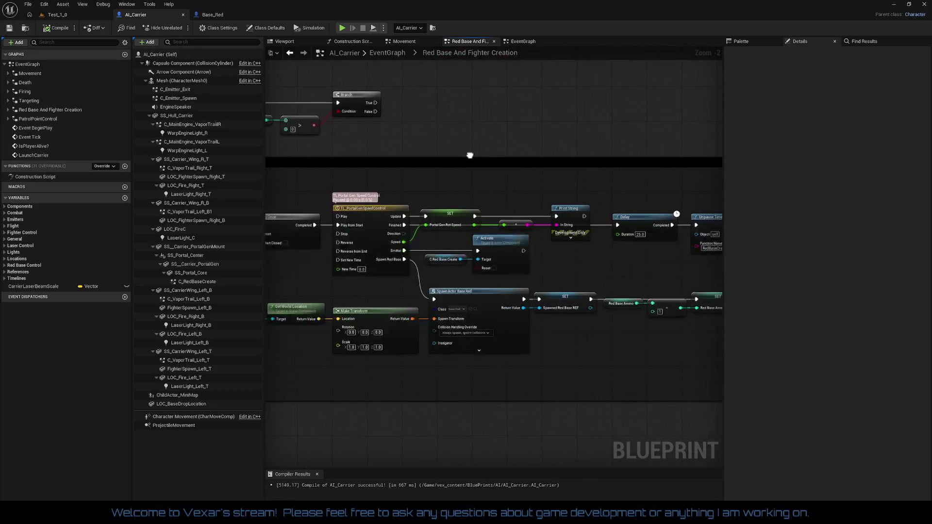
mouse_move(545, 194)
left_mouse_down()
mouse_move(485, 171)
mouse_move(520, 188)
left_mouse_up()
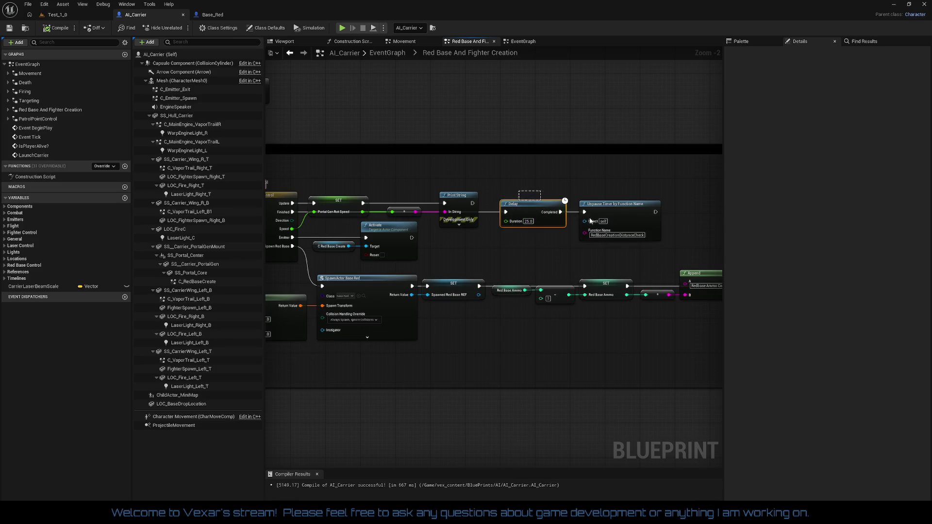
left_click_drag(538, 207, 574, 211)
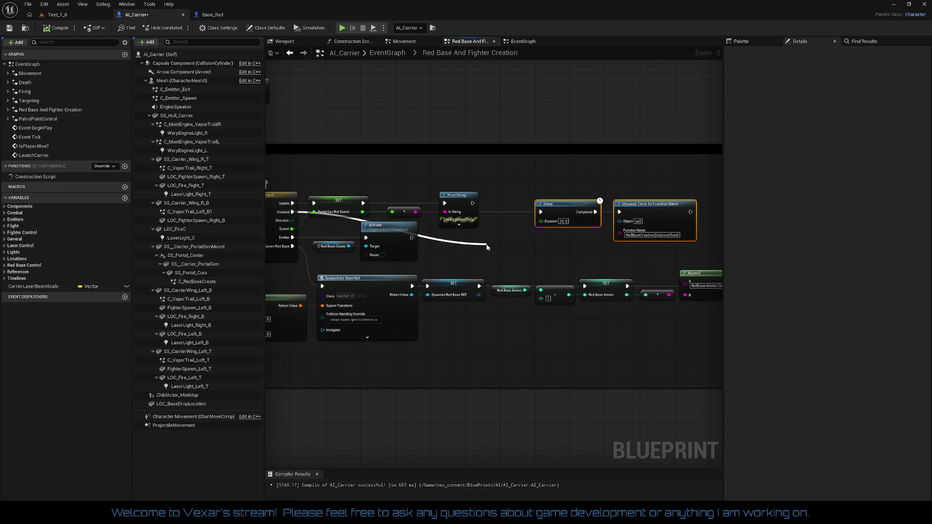
left_click_drag(487, 247, 487, 248)
type("s")
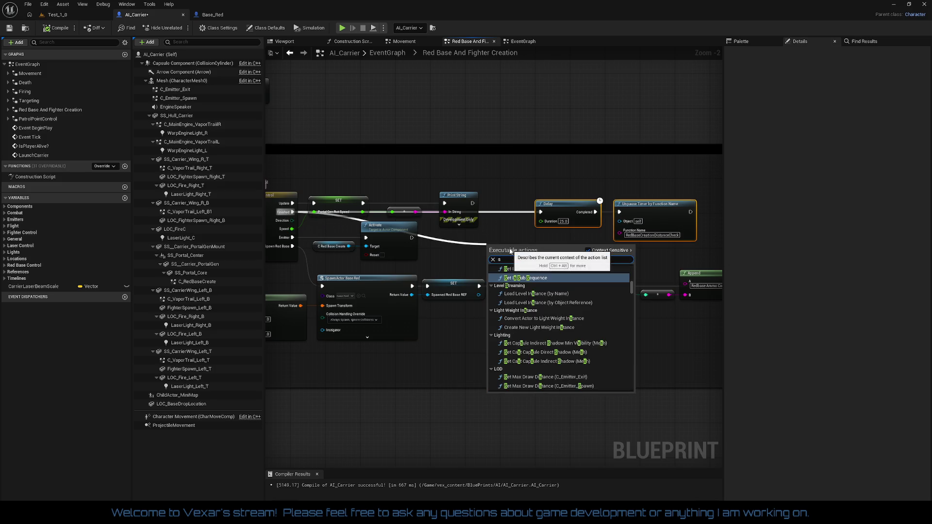
type("p")
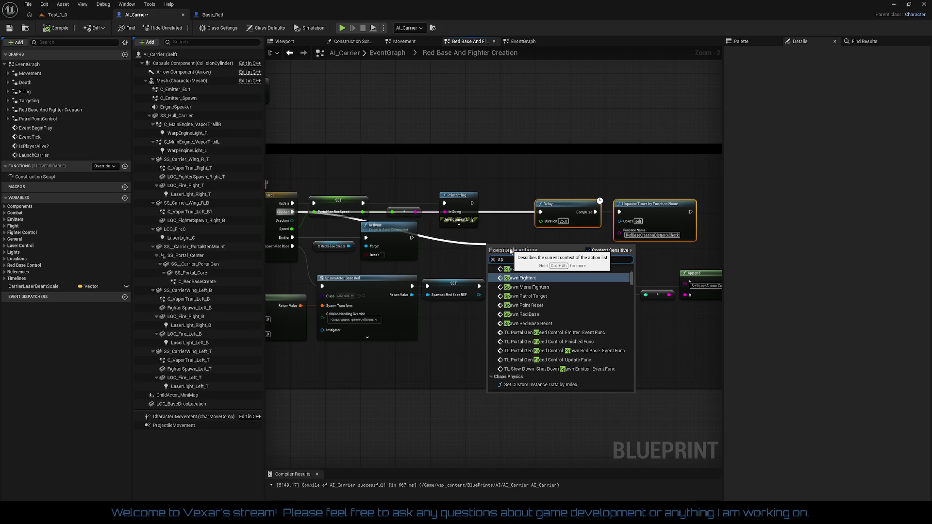
key("Down")
key("Down")
key("Return")
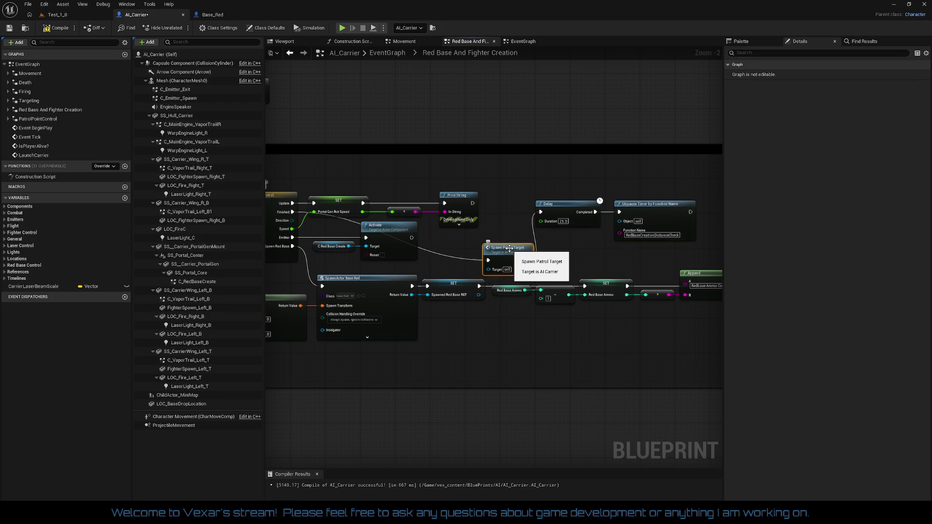
mouse_move(520, 250)
left_mouse_down()
mouse_move(522, 206)
mouse_move(578, 206)
mouse_move(569, 206)
left_mouse_up()
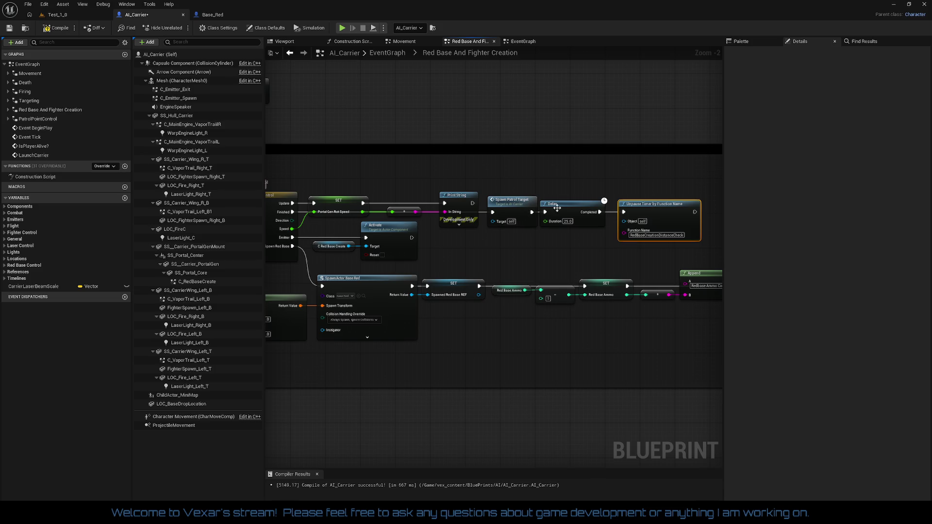
Nudge Spawn Patrol Target, Delay and Unpause Timer right, then compile AI_Carrier
left_click_drag(517, 181, 587, 173)
left_click_drag(708, 235, 709, 235)
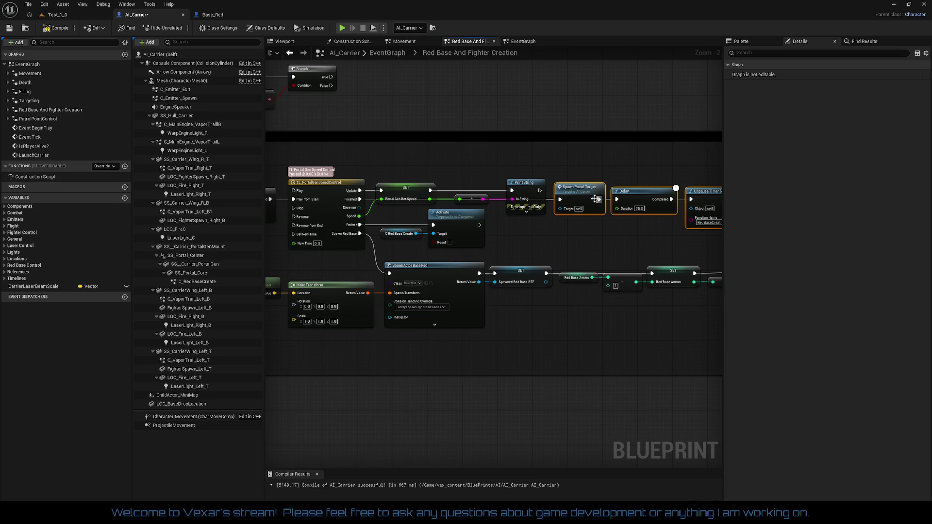
left_click_drag(584, 192, 604, 191)
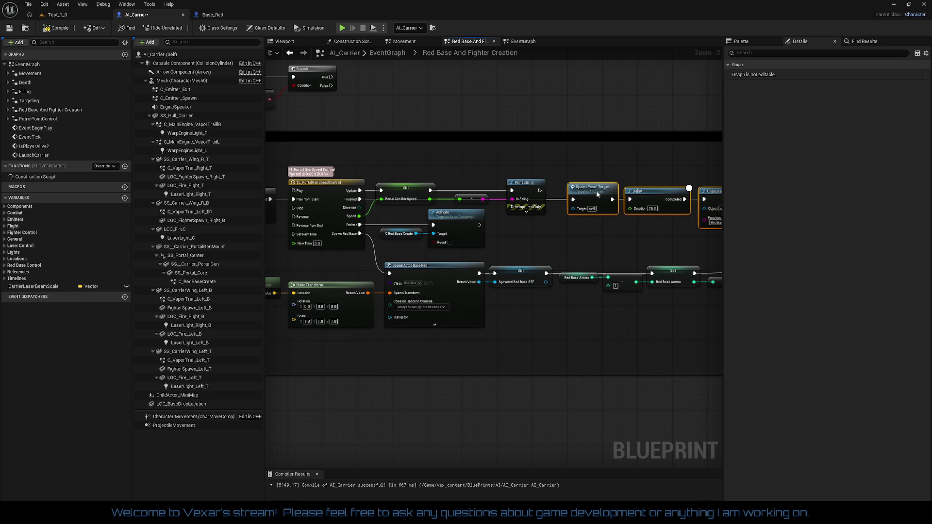
left_click(648, 223)
left_click_drag(631, 228, 659, 202)
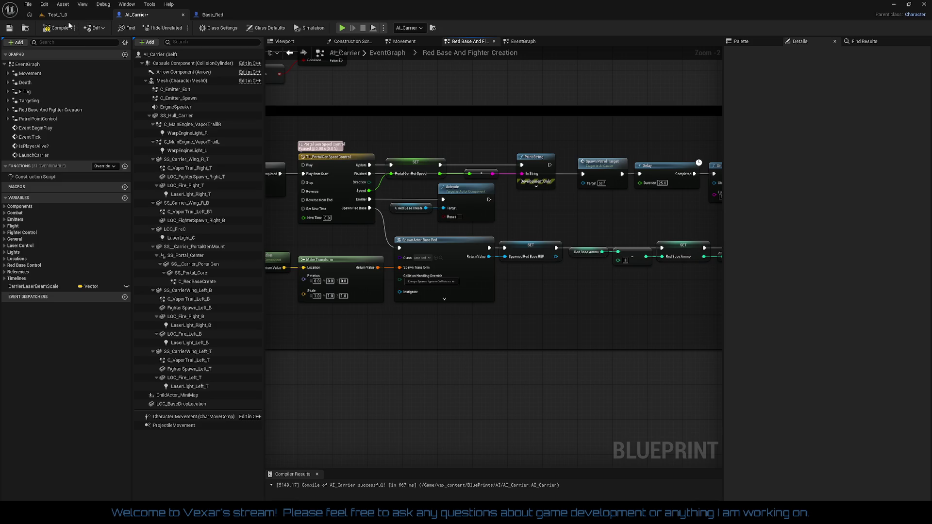
left_click(57, 29)
Play-test the Test_1 level a second time and stop the session
left_click(58, 15)
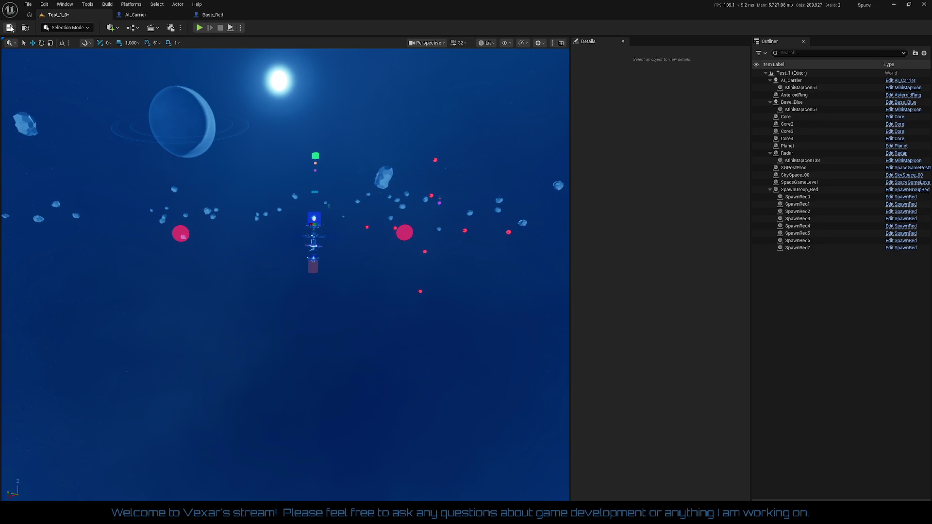
left_click(199, 27)
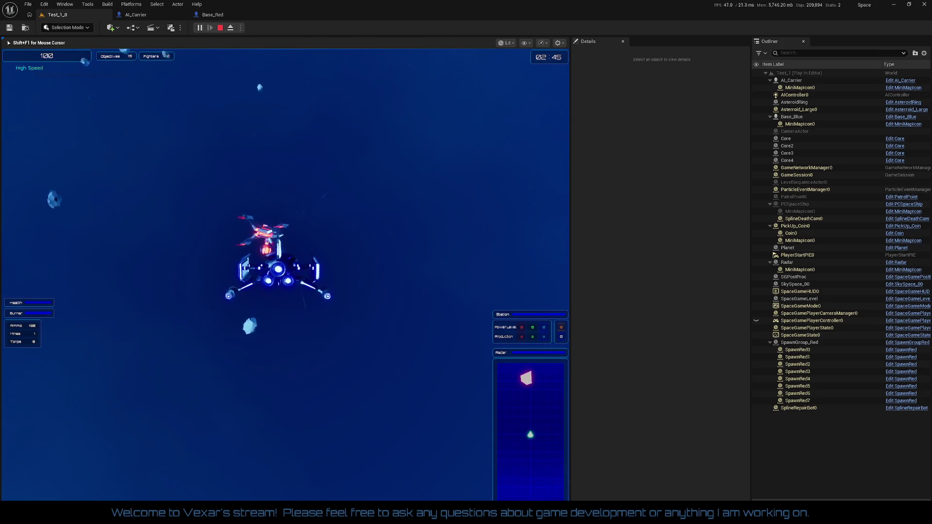
key("Escape")
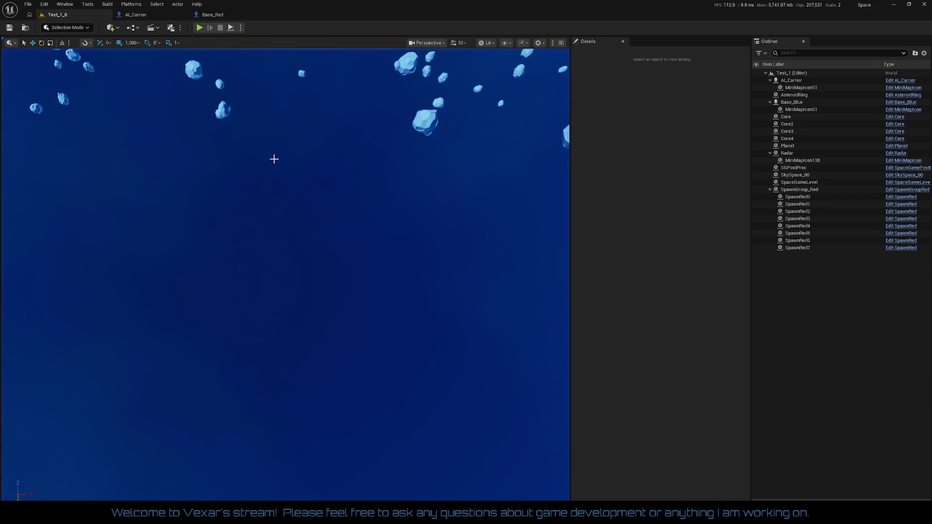
left_click(157, 16)
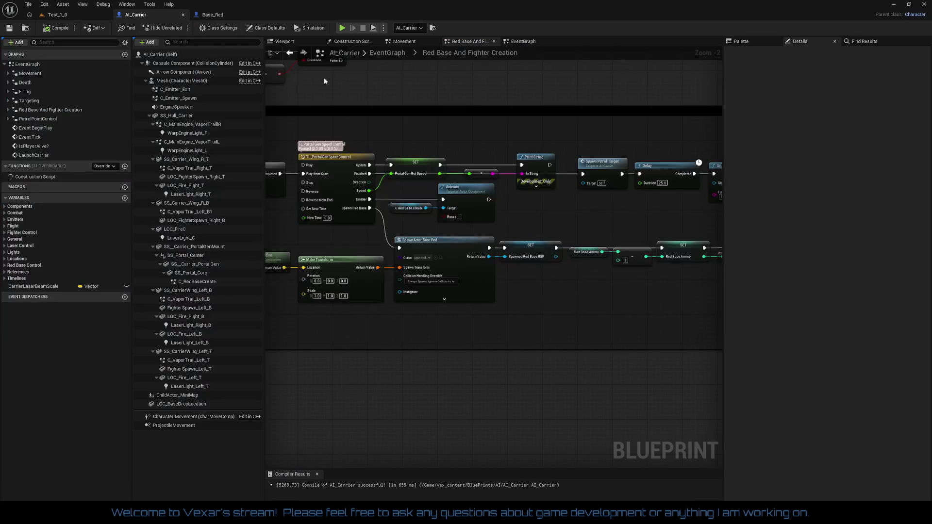
mouse_move(612, 214)
left_mouse_down()
mouse_move(360, 214)
mouse_move(563, 225)
left_mouse_up()
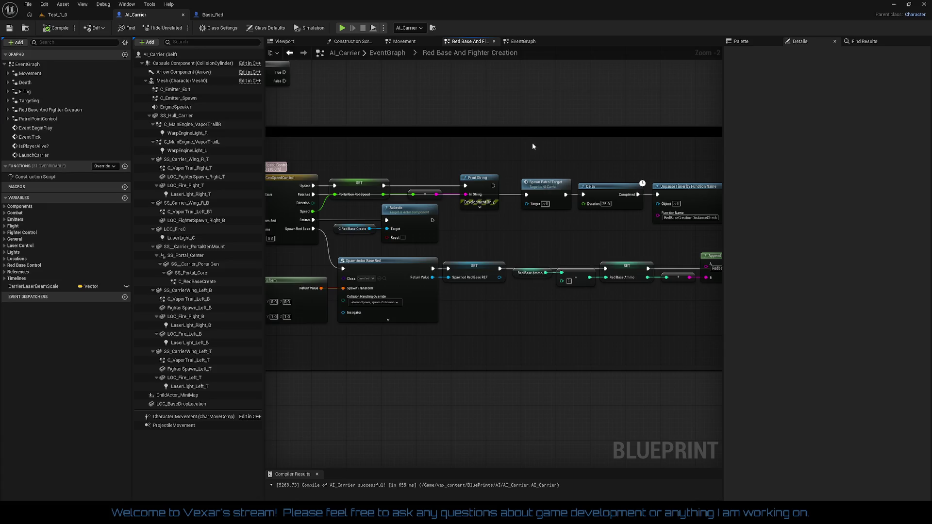
scroll(532, 143, "down", 2)
mouse_move(532, 144)
left_mouse_down()
mouse_move(570, 233)
mouse_move(570, 219)
mouse_move(634, 241)
left_mouse_up()
scroll(499, 196, "up", 1)
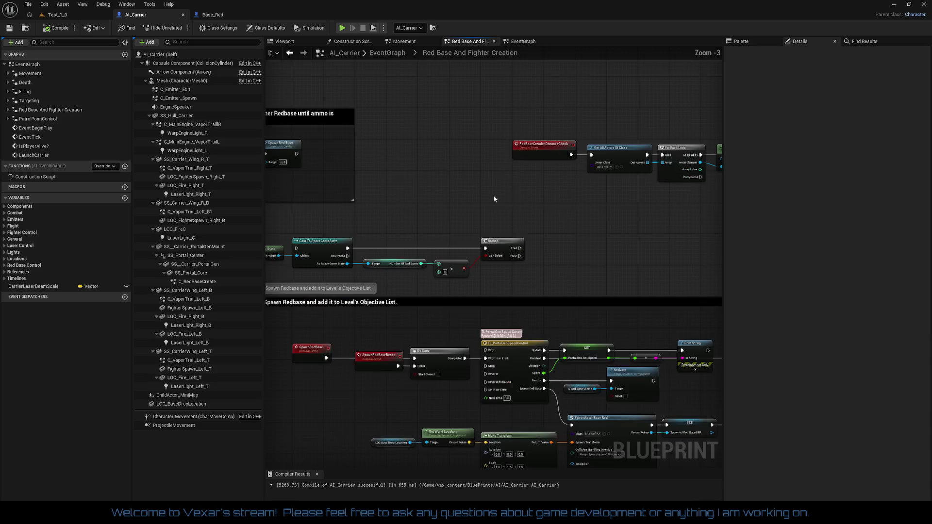
left_click_drag(499, 199, 607, 225)
scroll(607, 225, "up", 1)
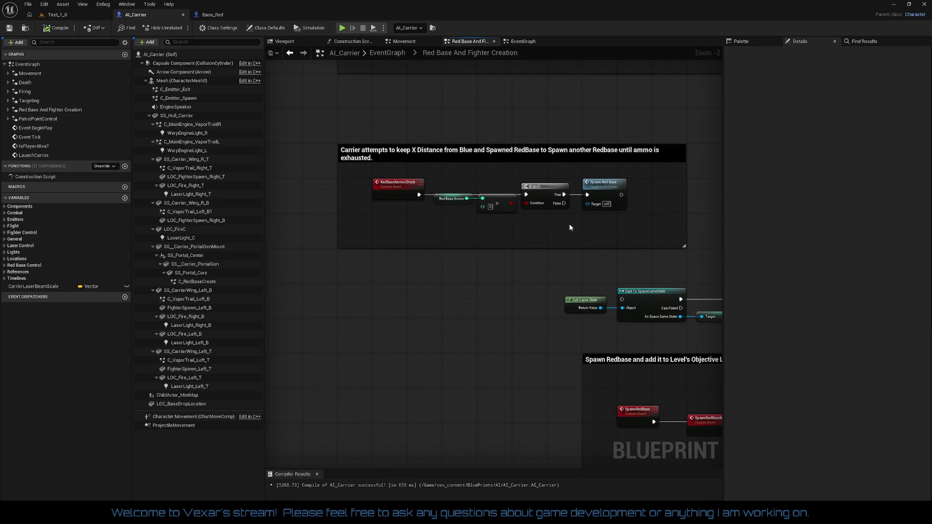
mouse_move(571, 228)
left_mouse_down()
mouse_move(424, 195)
mouse_move(504, 278)
mouse_move(503, 341)
left_mouse_up()
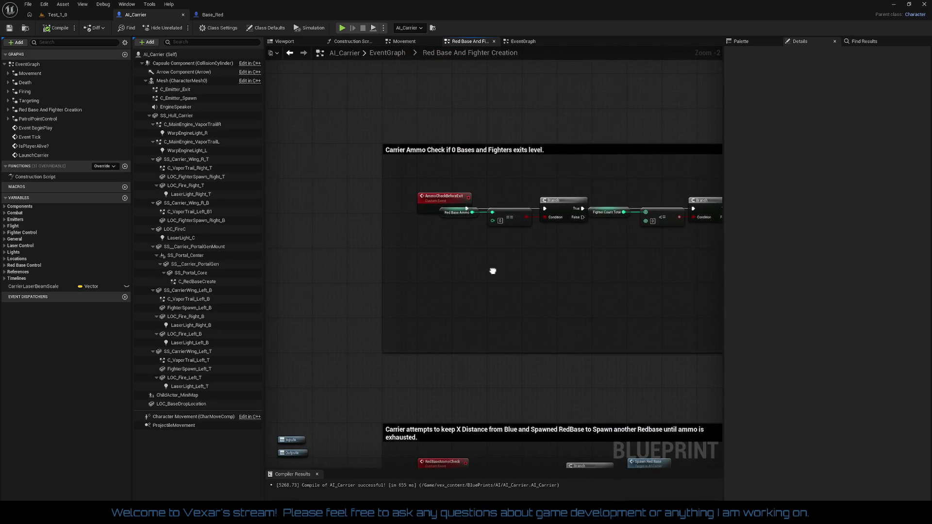
scroll(439, 272, "down", 3)
scroll(464, 290, "up", 3)
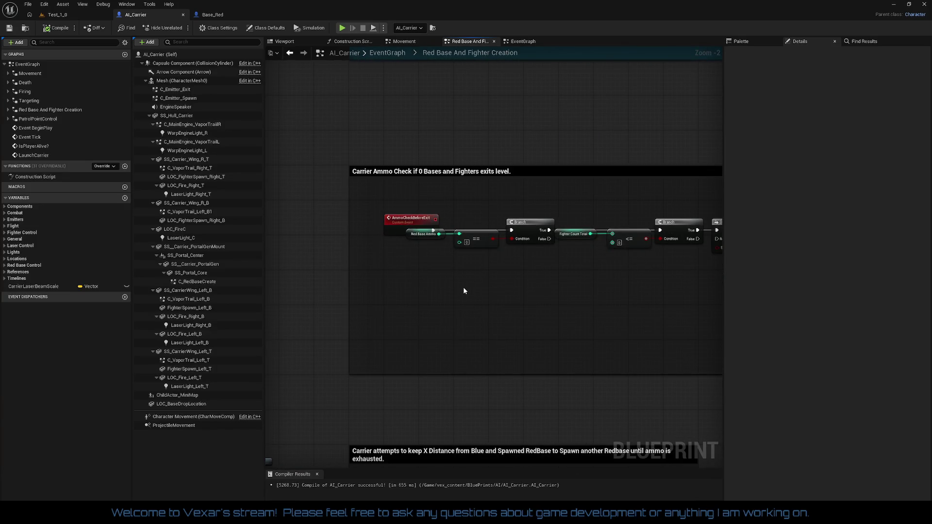
left_click_drag(517, 300, 420, 254)
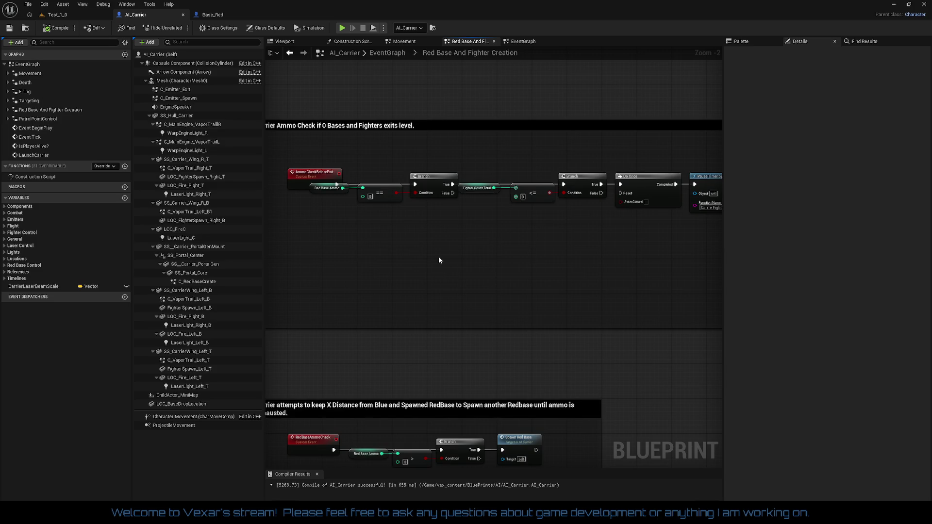
left_click_drag(438, 260, 261, 248)
left_click_drag(516, 262, 376, 258)
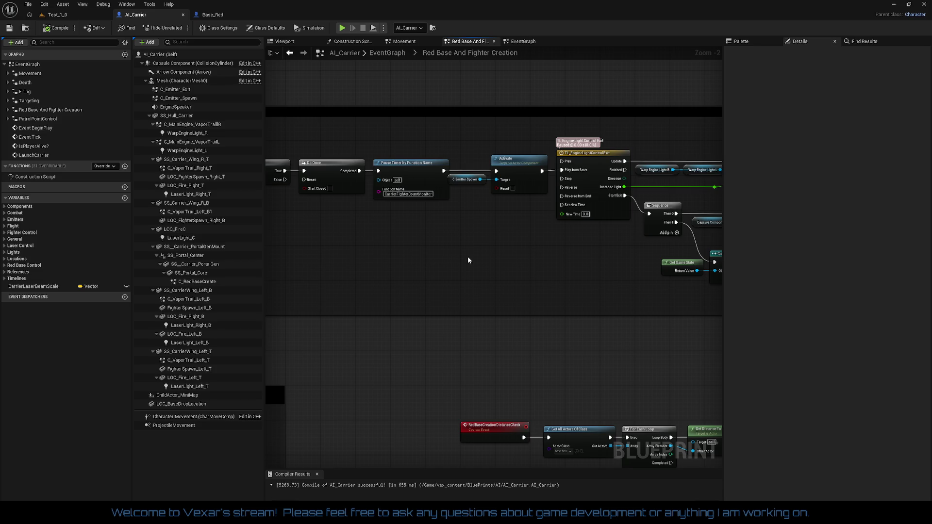
mouse_move(469, 260)
left_mouse_down()
mouse_move(303, 246)
mouse_move(299, 283)
left_mouse_up()
scroll(399, 251, "up", 2)
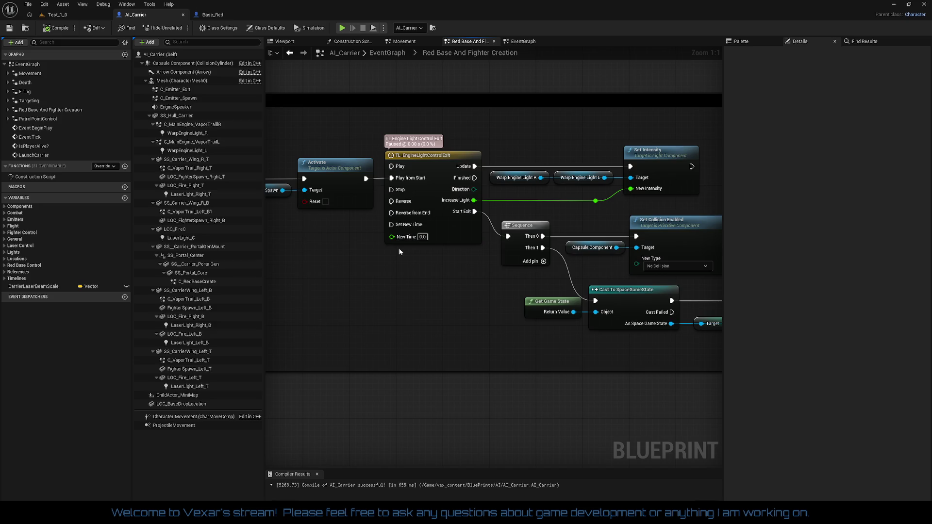
scroll(399, 251, "down", 3)
left_click_drag(417, 253, 190, 238)
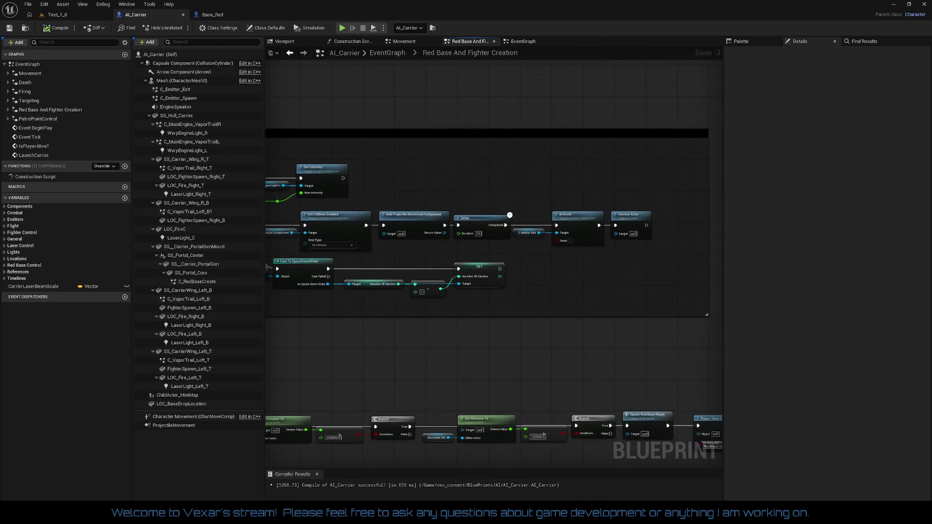
mouse_move(272, 243)
left_mouse_down()
mouse_move(549, 207)
mouse_move(433, 383)
left_mouse_up()
mouse_move(588, 180)
left_mouse_down()
mouse_move(491, 100)
mouse_move(519, 107)
mouse_move(614, 271)
left_mouse_up()
scroll(458, 202, "up", 3)
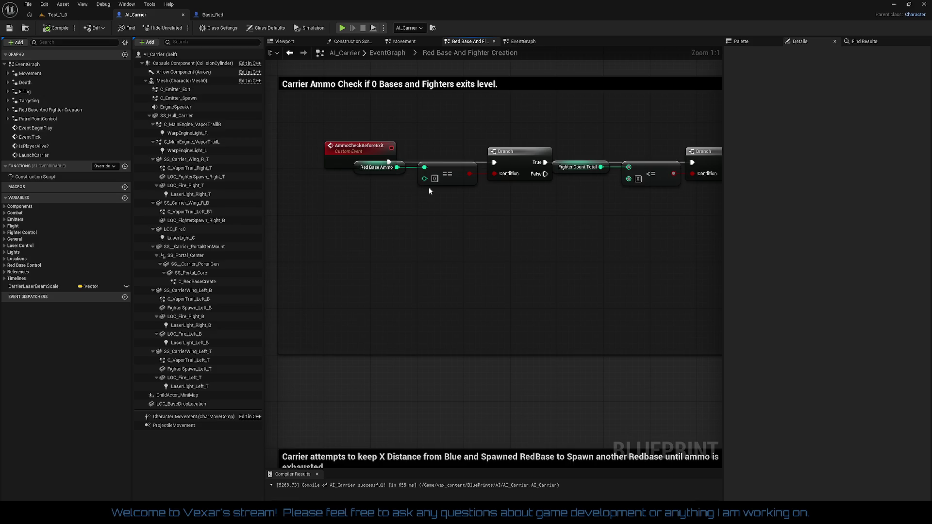
scroll(394, 192, "down", 2)
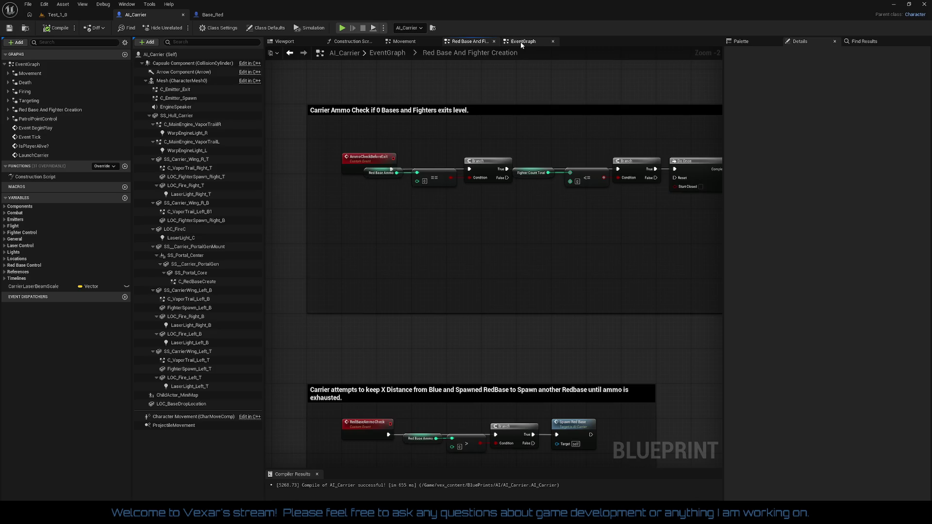
left_click(521, 42)
mouse_move(511, 245)
left_mouse_down()
mouse_move(524, 142)
mouse_move(325, 142)
mouse_move(678, 130)
left_mouse_up()
mouse_move(565, 149)
left_mouse_down()
mouse_move(717, 139)
mouse_move(391, 125)
mouse_move(141, 132)
left_mouse_up()
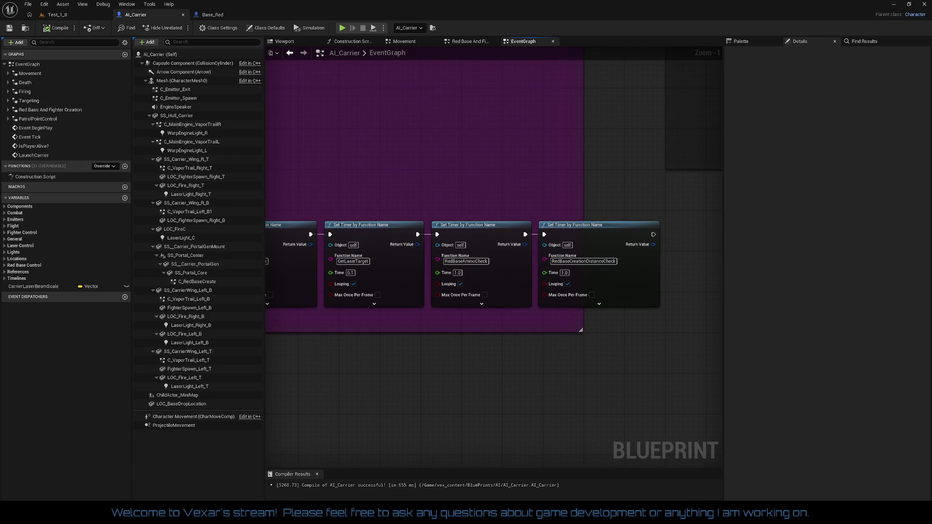
left_click_drag(297, 133, 451, 123)
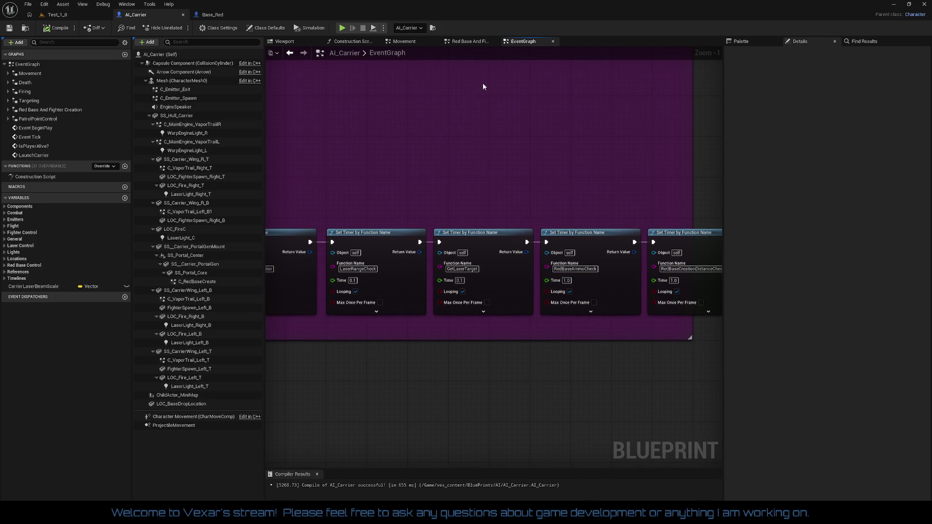
left_click(457, 43)
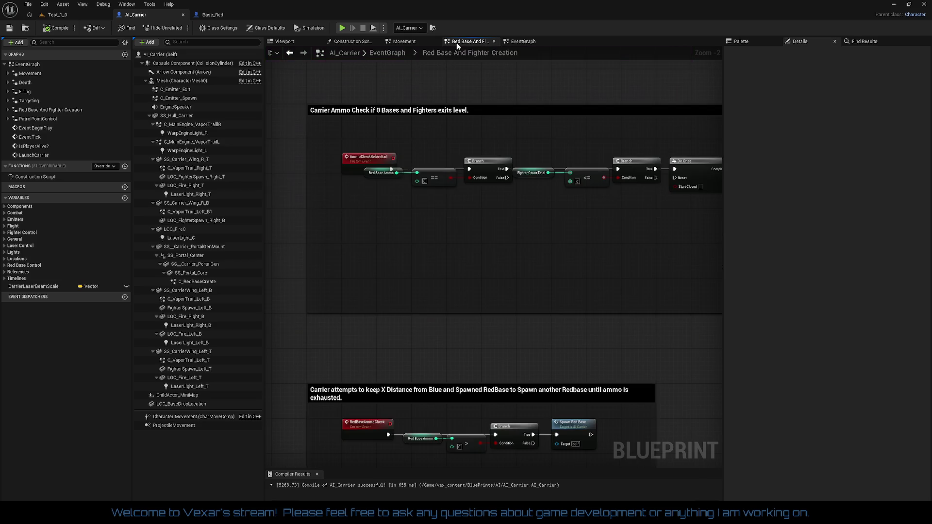
scroll(387, 188, "down", 2)
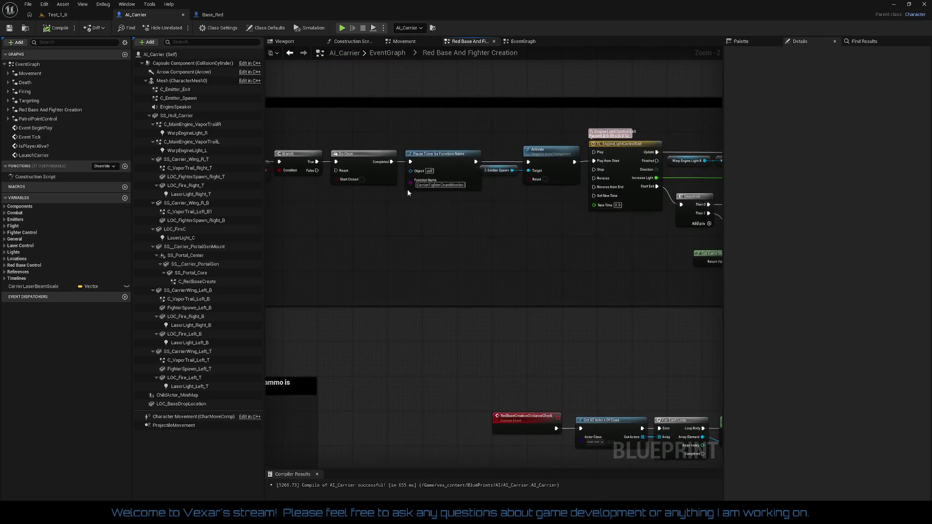
mouse_move(454, 190)
left_mouse_down()
mouse_move(454, 19)
mouse_move(430, 10)
left_mouse_up()
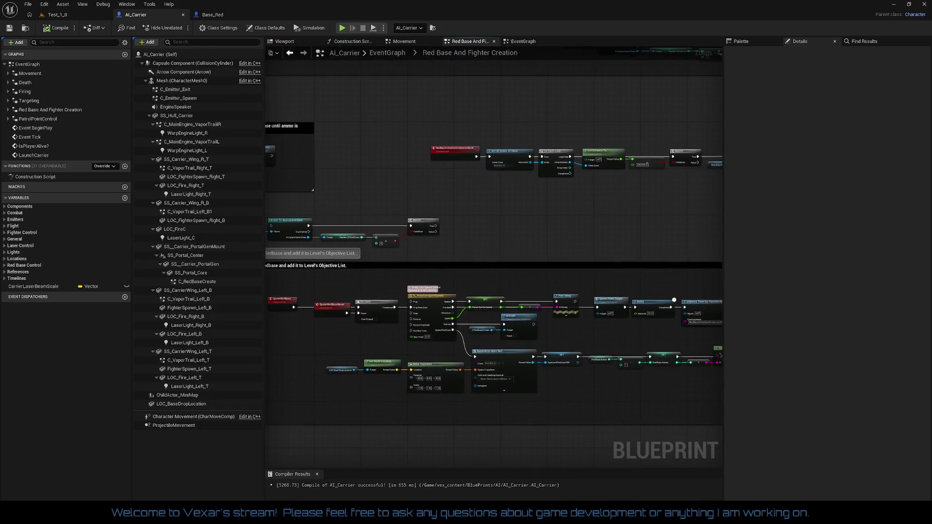
scroll(514, 66, "up", 2)
left_click_drag(256, 212, 440, 195)
scroll(440, 195, "up", 2)
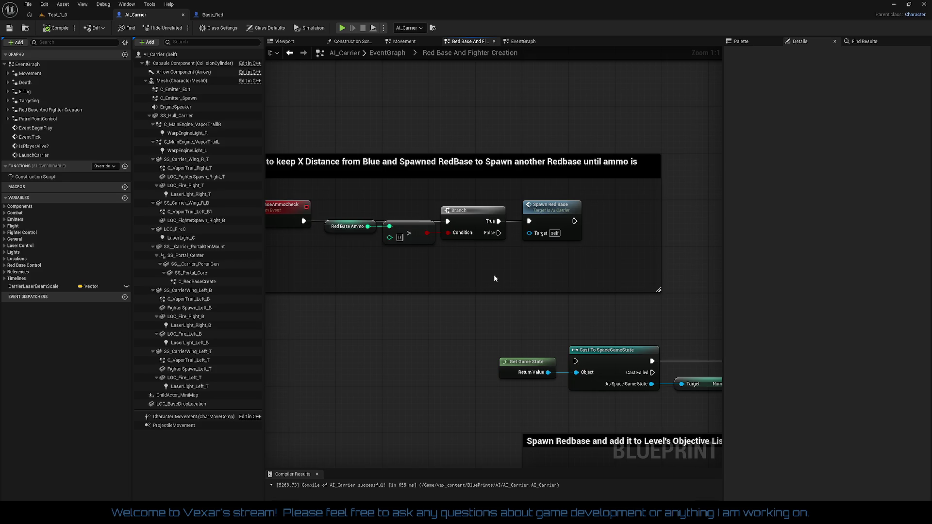
mouse_move(497, 240)
left_mouse_down()
mouse_move(566, 412)
mouse_move(542, 331)
left_mouse_up()
Call Ammo Check Before Exit from the ammo Branch's False output, placed below Spawn Red Base
left_click_drag(534, 407, 579, 442)
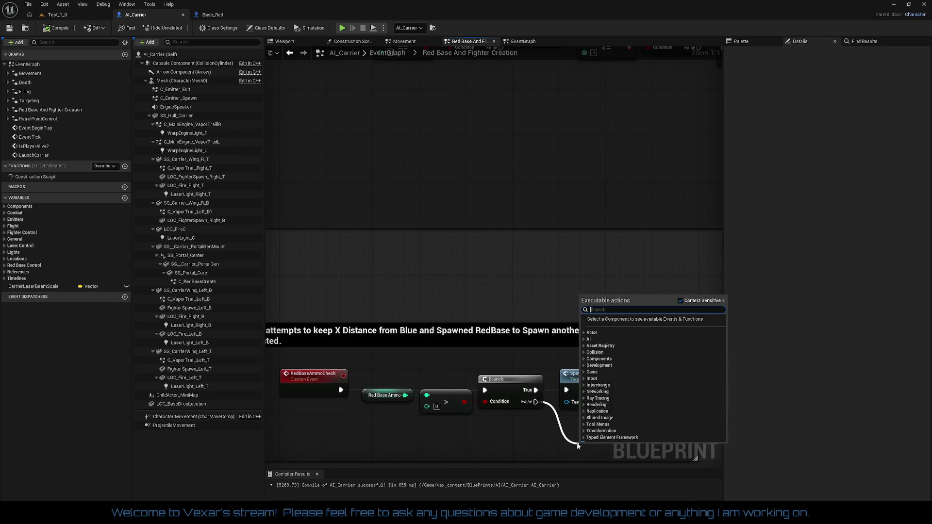
type("ammo")
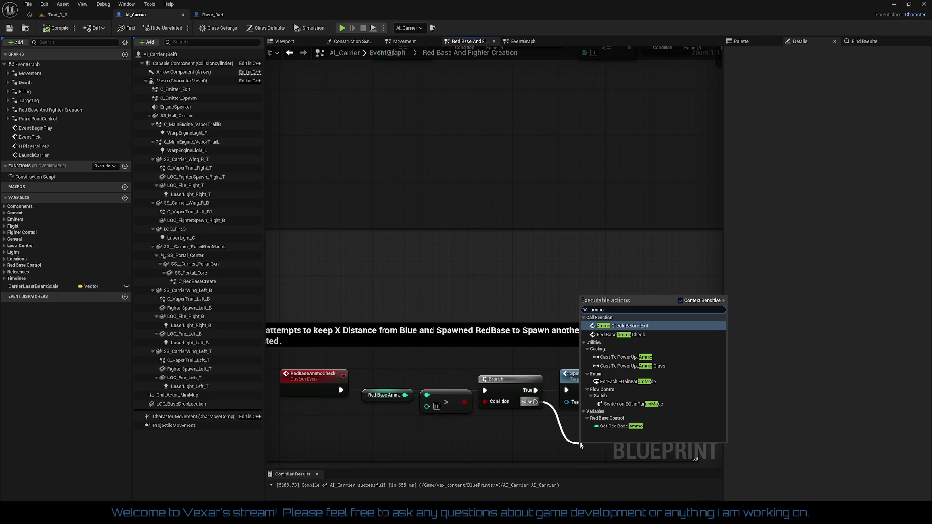
key("Return")
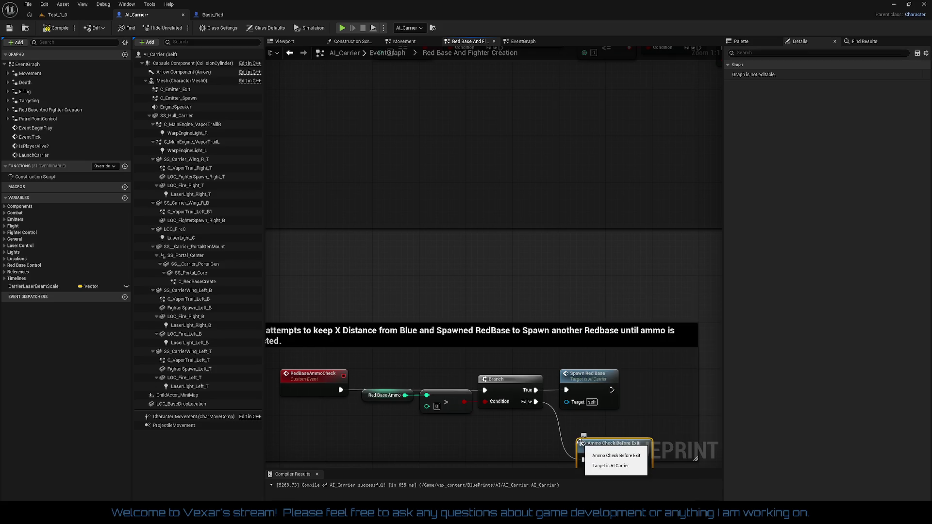
left_click_drag(596, 443, 585, 424)
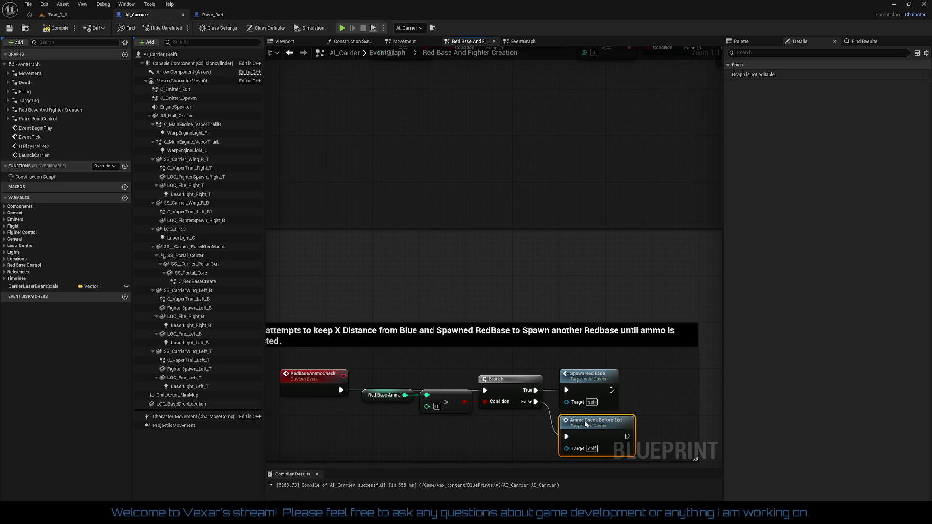
left_click_drag(502, 435, 552, 354)
scroll(552, 354, "down", 1)
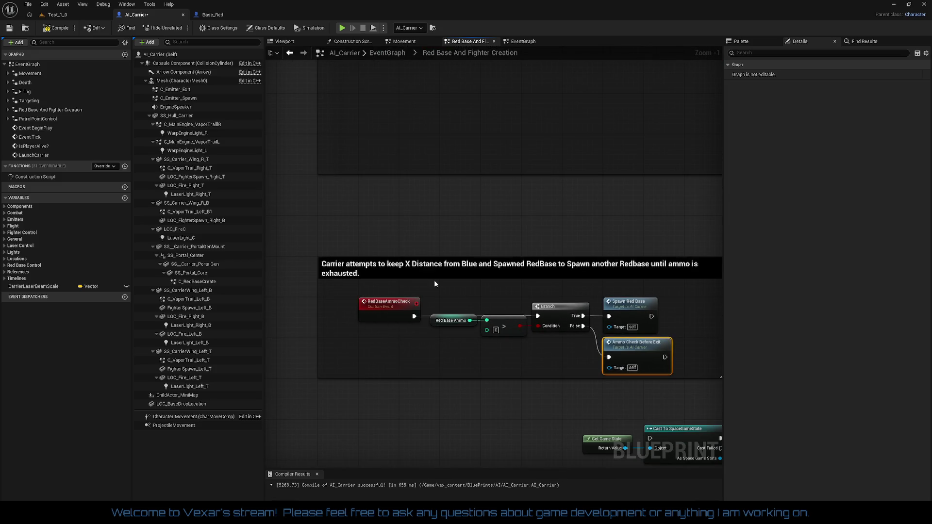
double_click(459, 270)
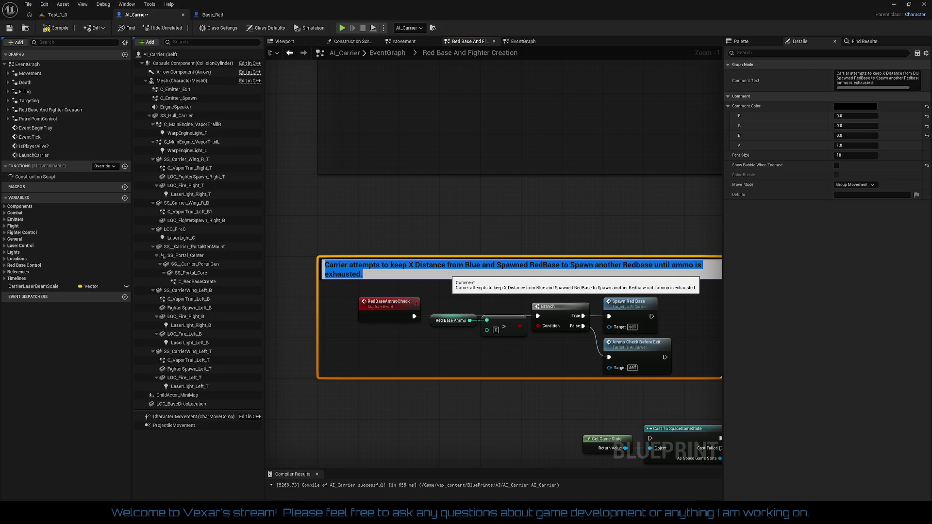
Title the comment 'Ammo Check and Exit Check' and nudge its nodes up inside it
type("Ammo")
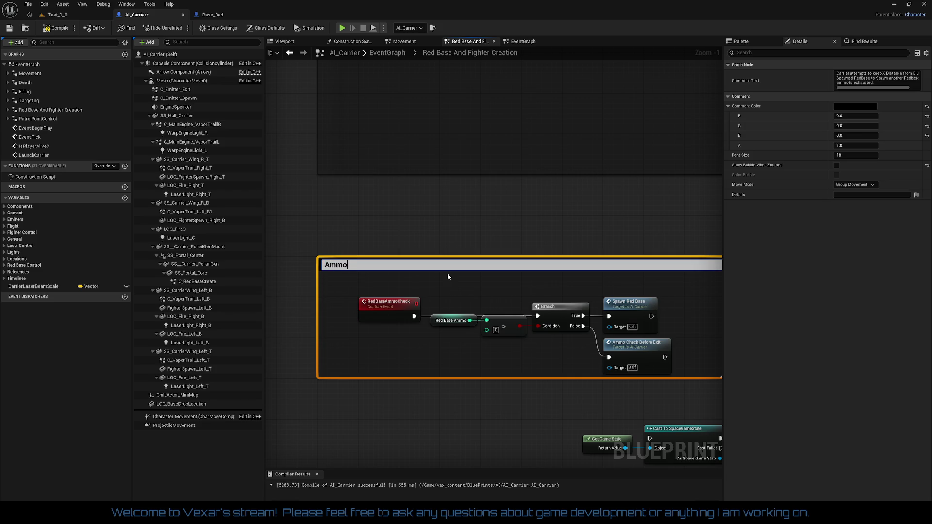
type(" Check and ")
type("Exit")
type(" Check")
key("Return")
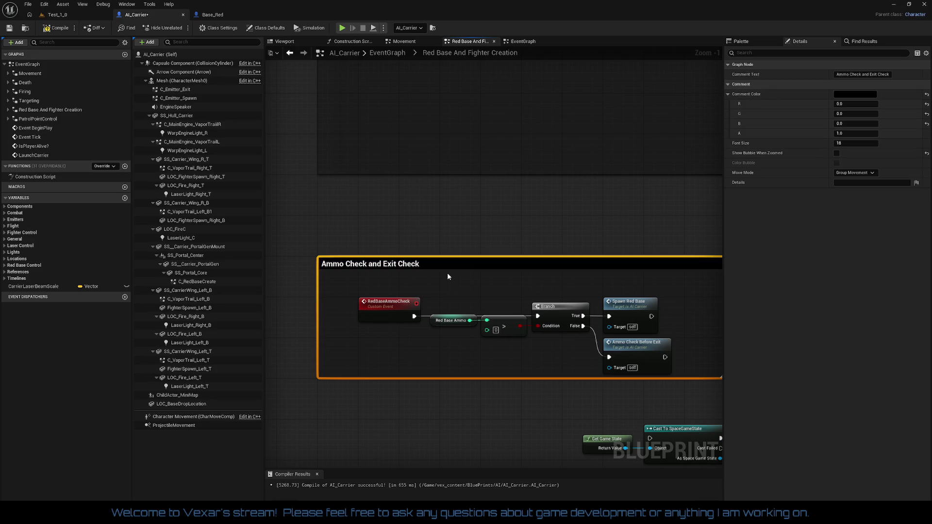
mouse_move(382, 289)
left_mouse_down()
mouse_move(630, 343)
mouse_move(655, 358)
left_mouse_up()
left_click_drag(380, 305, 380, 294)
left_click(389, 359)
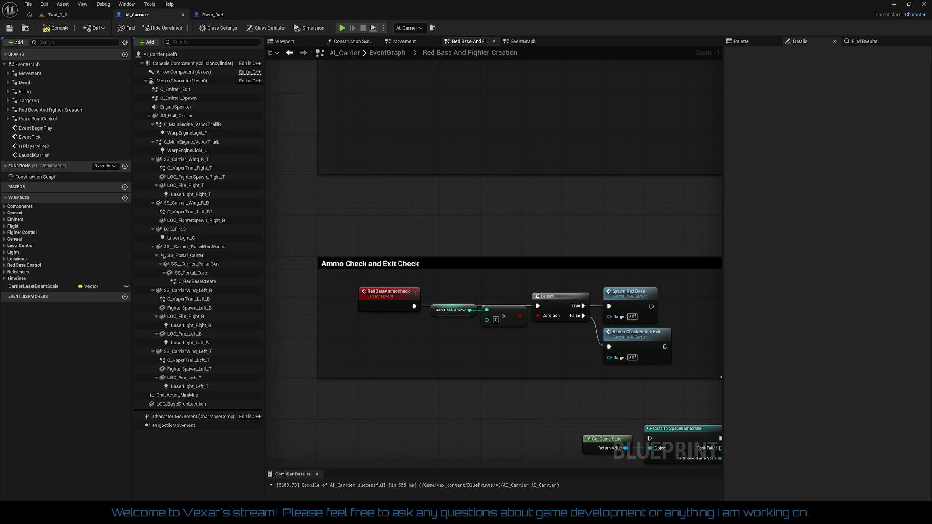
scroll(512, 256, "down", 3)
mouse_move(512, 255)
left_mouse_down()
mouse_move(302, 239)
mouse_move(537, 189)
mouse_move(416, 269)
mouse_move(567, 260)
left_mouse_up()
scroll(538, 189, "down", 2)
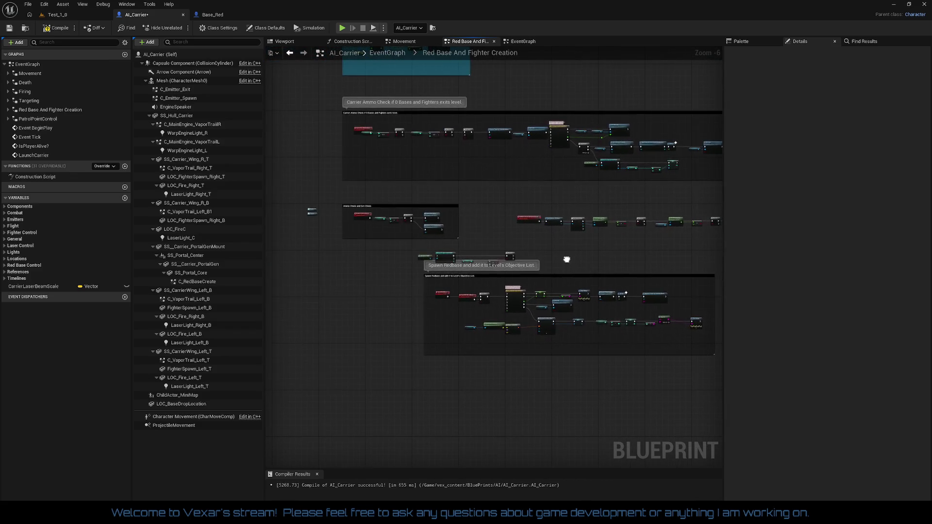
Compile AI_Carrier, save and play-test Test_1, then regain control and return to the blueprint
left_click(60, 30)
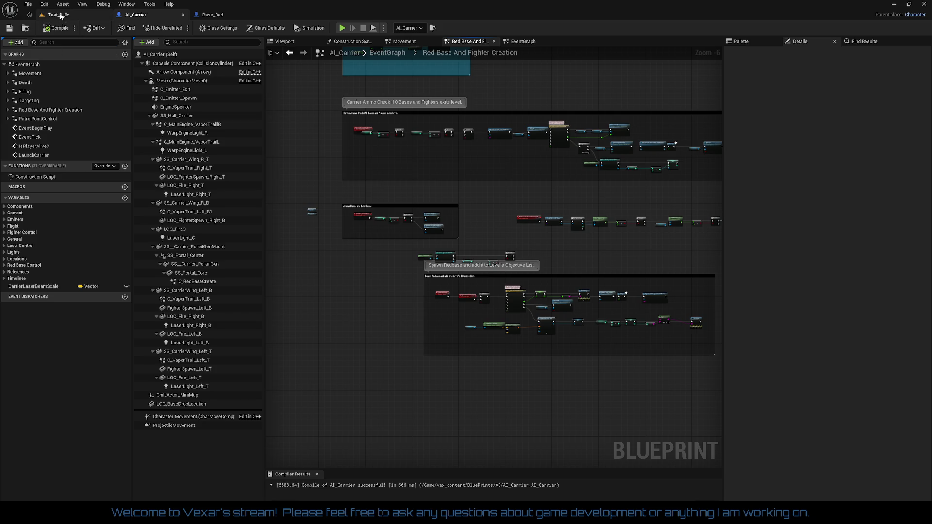
left_click(57, 14)
left_click(10, 28)
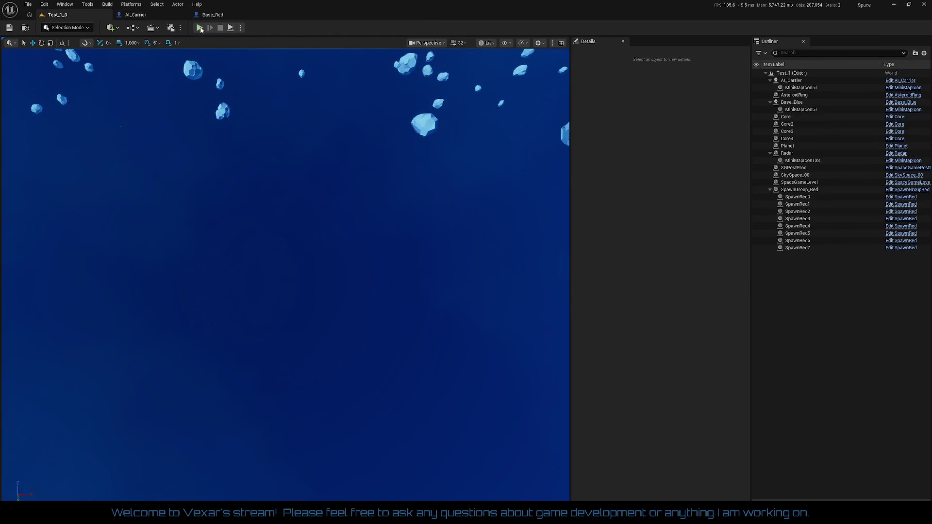
left_click(200, 28)
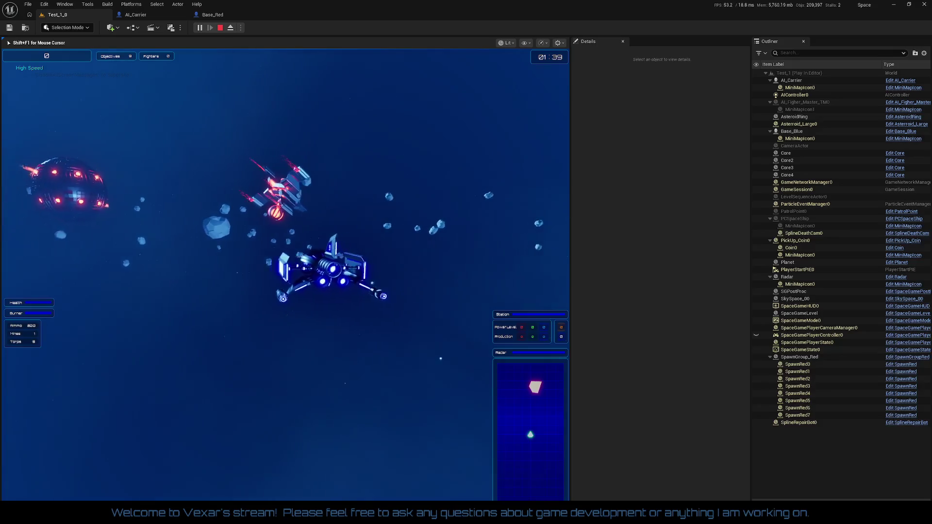
key("shift+F1")
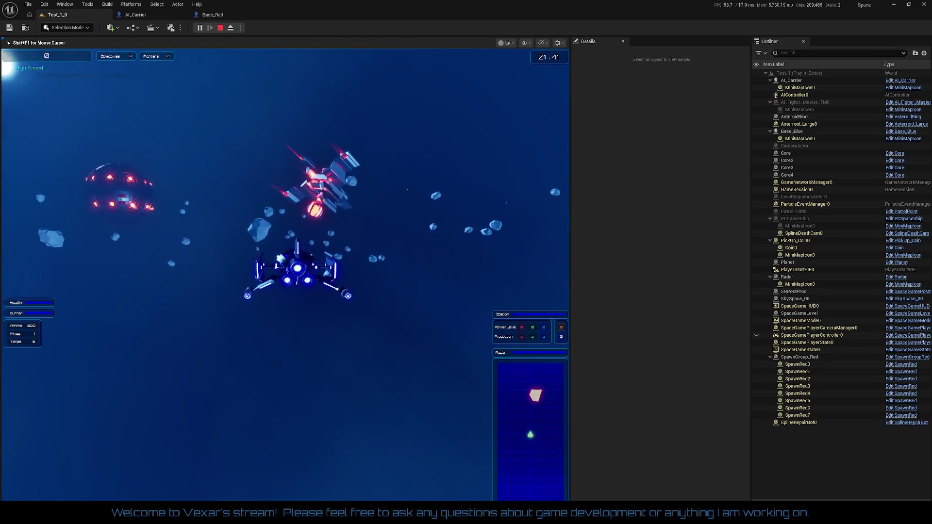
left_click(130, 15)
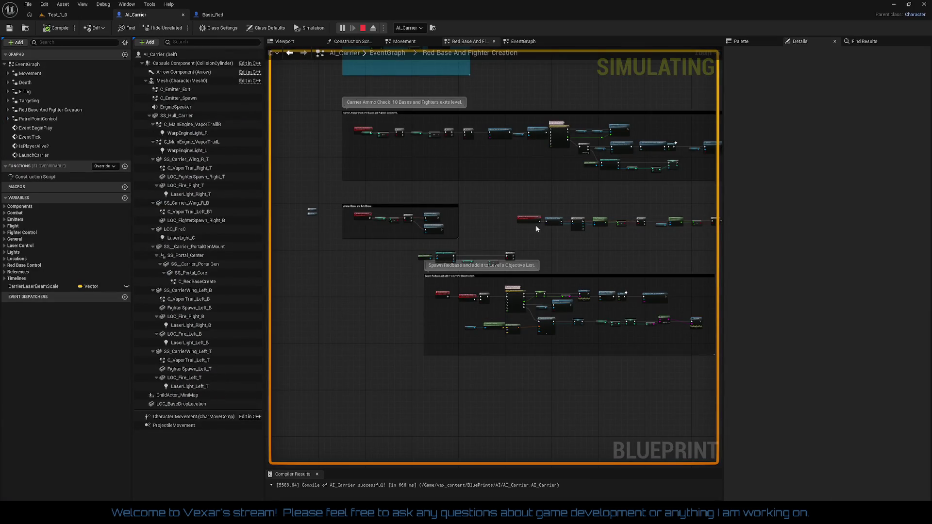
Stop the running session and pull a new wire off the distance Branch's False pin
scroll(537, 228, "up", 3)
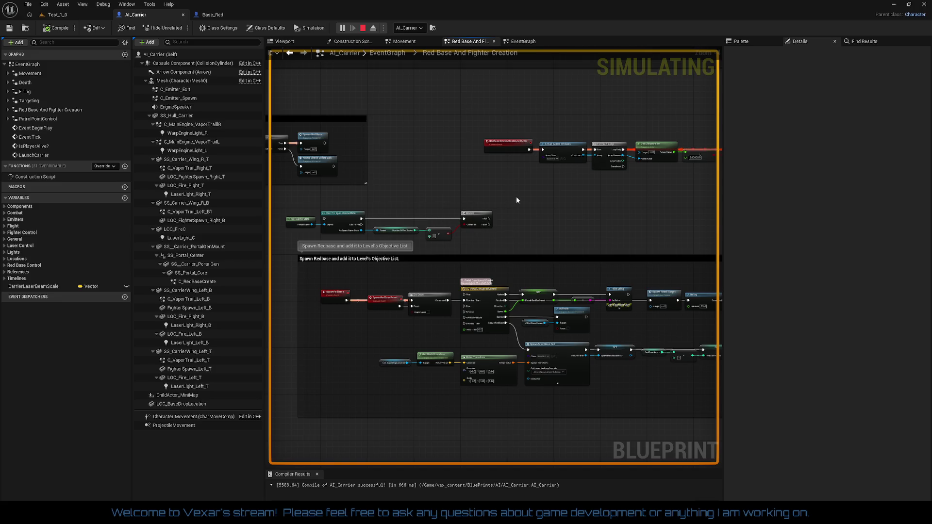
left_click_drag(539, 209, 407, 215)
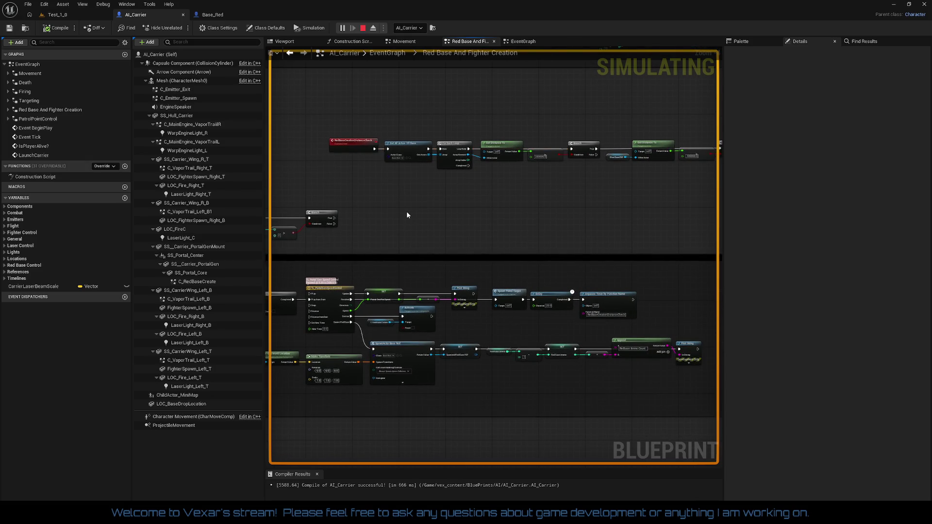
scroll(457, 202, "up", 1)
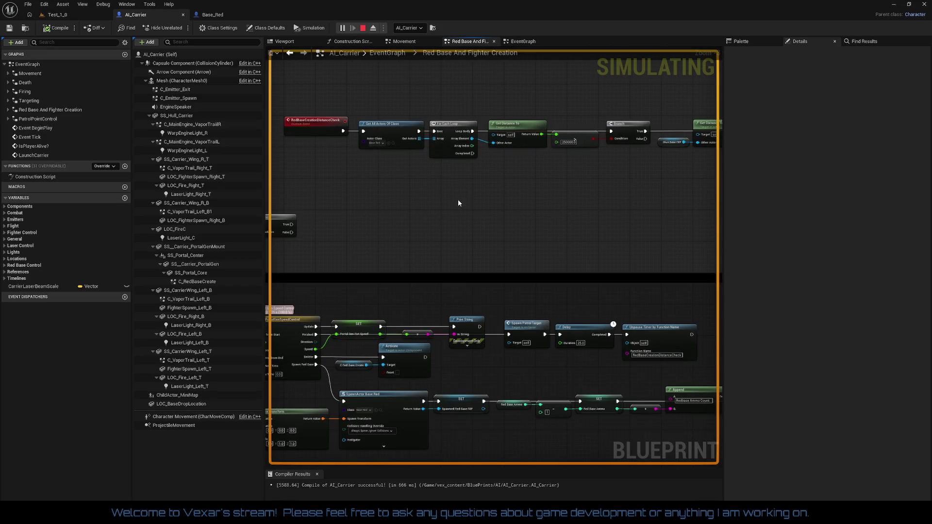
left_click_drag(572, 218, 247, 240)
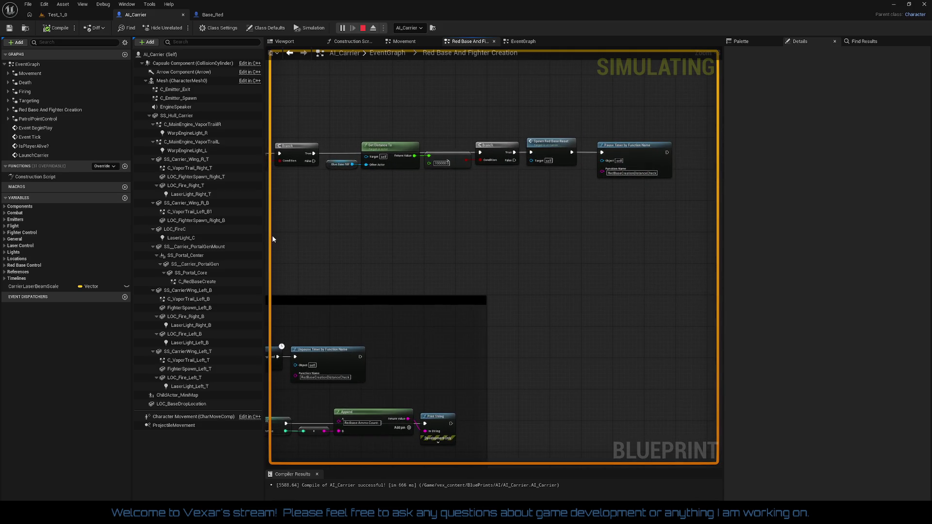
left_click_drag(383, 229, 522, 236)
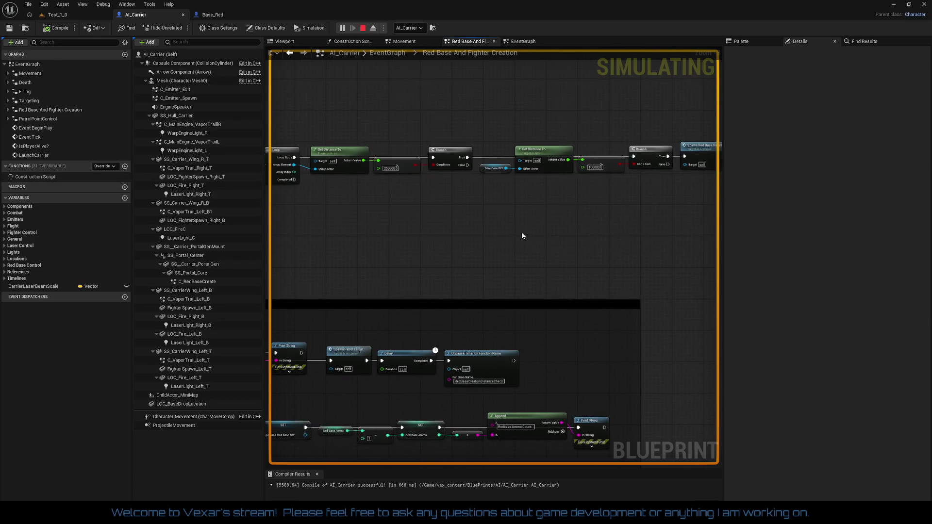
left_click_drag(450, 233, 536, 228)
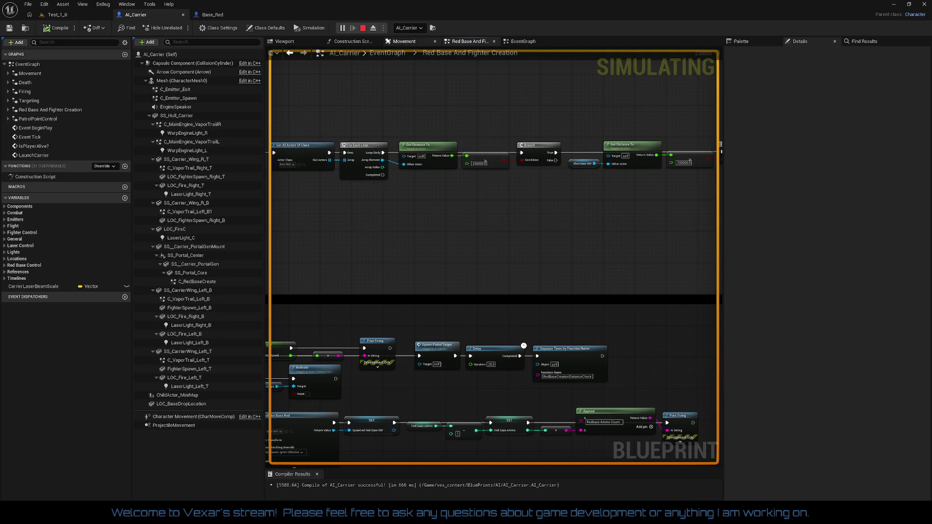
left_click(363, 28)
left_click_drag(552, 161, 602, 232)
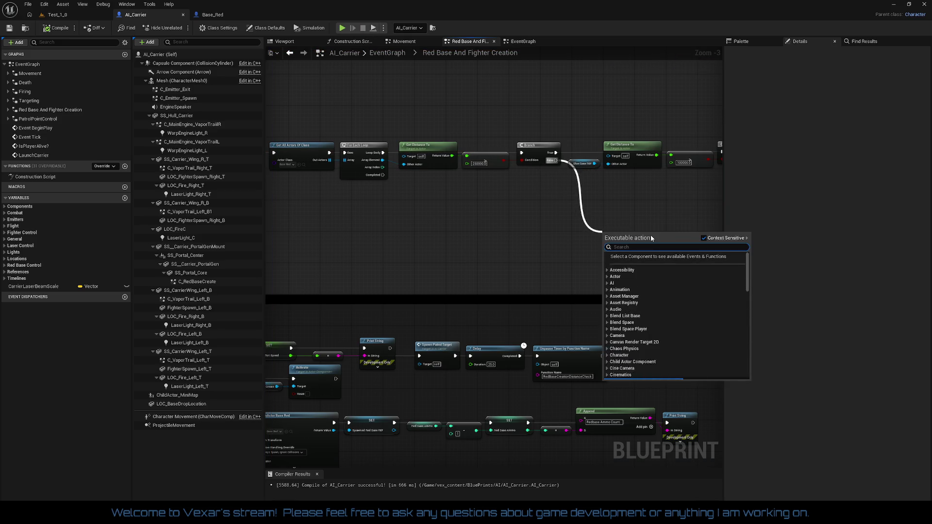
Wire Spawn Patrol Target to the Branch's False output, tuck it under the Branch, and compile
type("spawn")
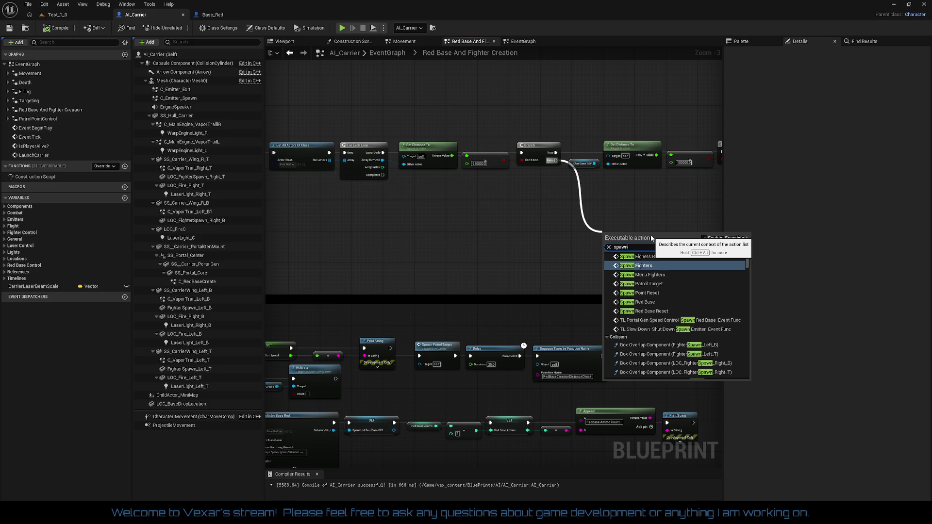
key("Down")
key("Down")
key("Return")
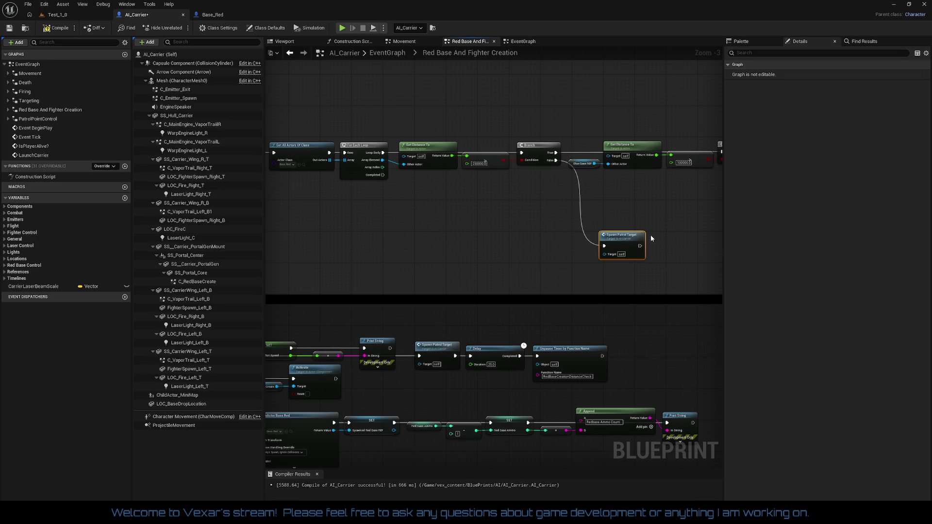
left_click_drag(608, 185, 599, 180)
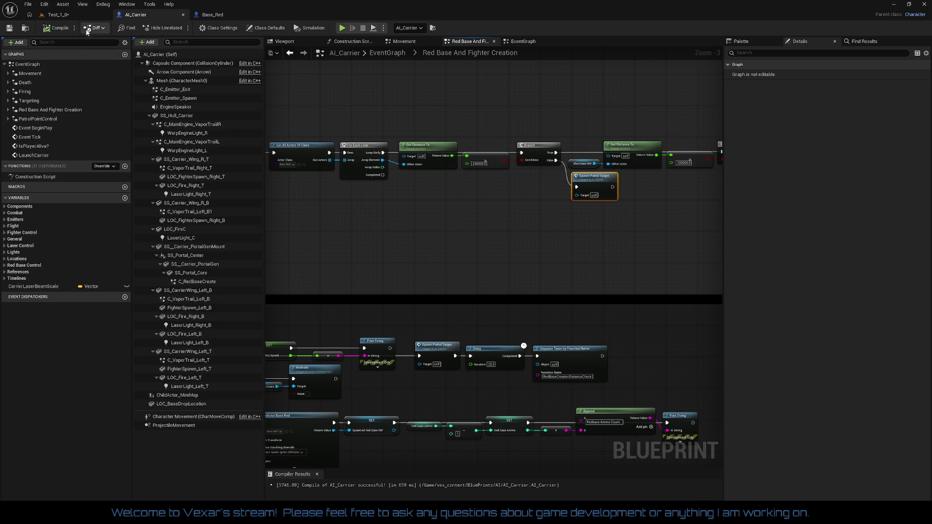
left_click(58, 15)
left_click(10, 27)
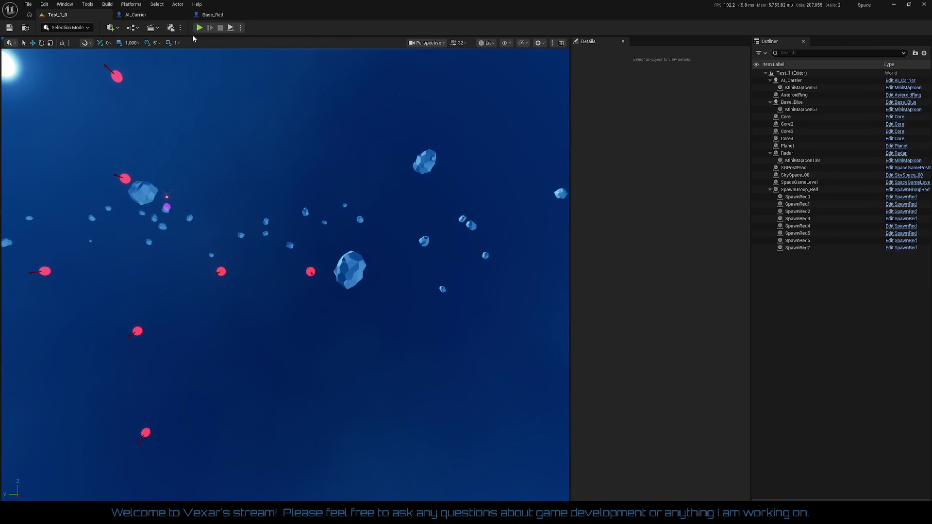
Play-test Test_1_0 again, boosting the ship, then stop the session
left_click(198, 30)
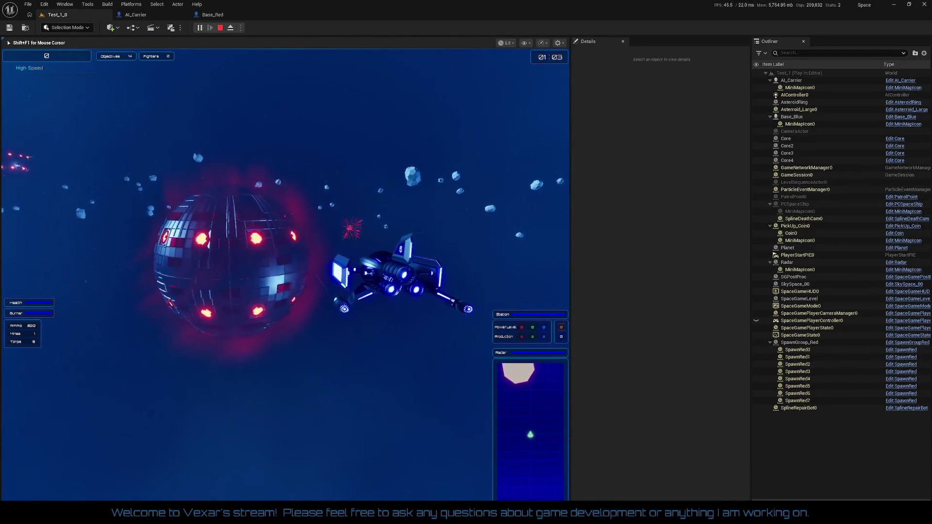
key("shift")
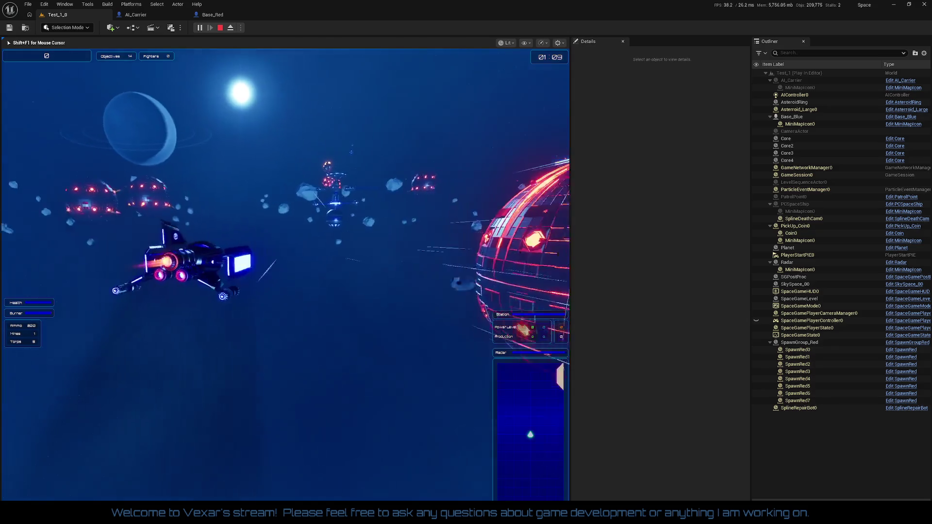
key("Escape")
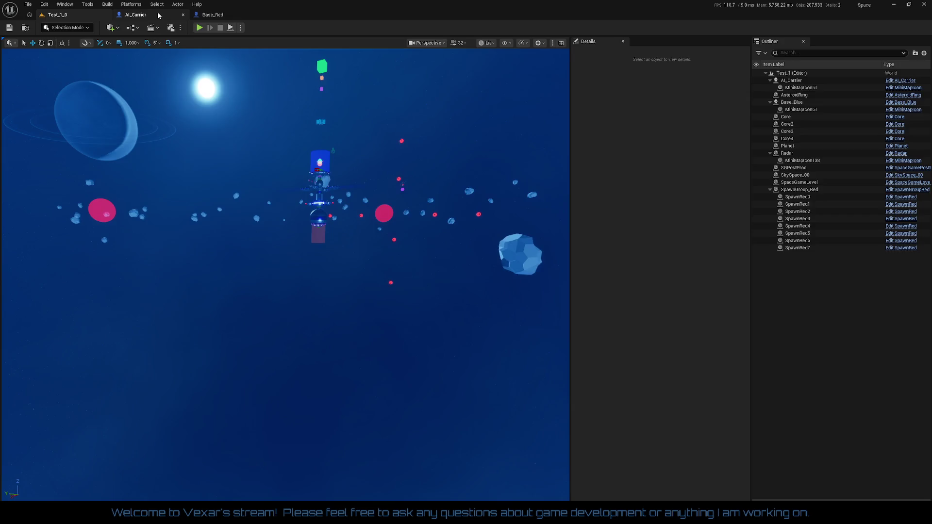
Return to AI_Carrier and inspect the red base nodes: SpawnActor Base Red, Delay, Unpause Timer and Append
left_click(155, 15)
left_click_drag(426, 197, 714, 95)
scroll(618, 153, "up", 2)
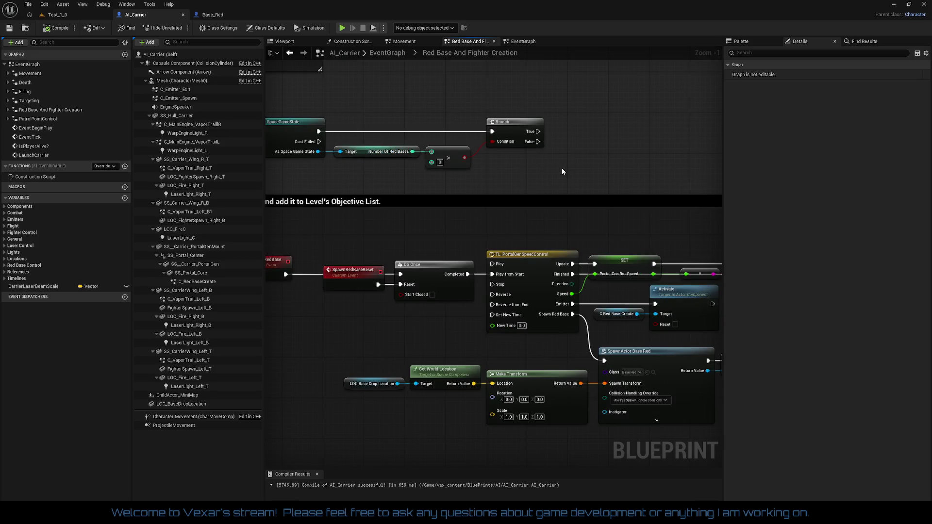
left_click_drag(549, 221, 451, 174)
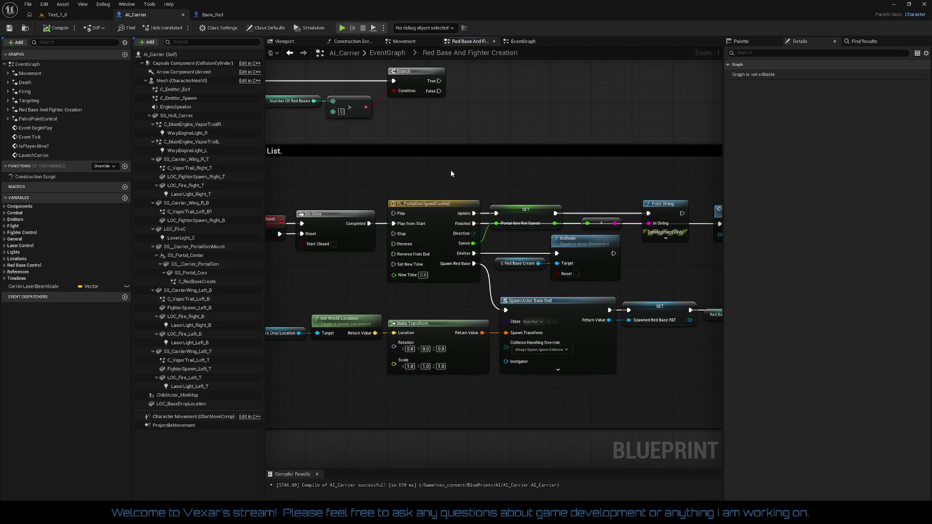
left_click_drag(451, 174, 304, 172)
left_click_drag(514, 178, 410, 177)
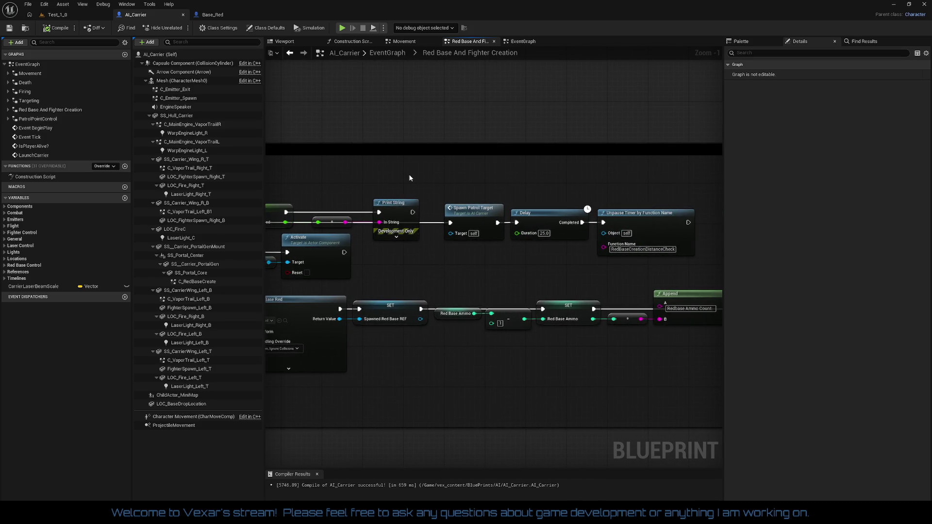
left_click_drag(475, 177, 567, 167)
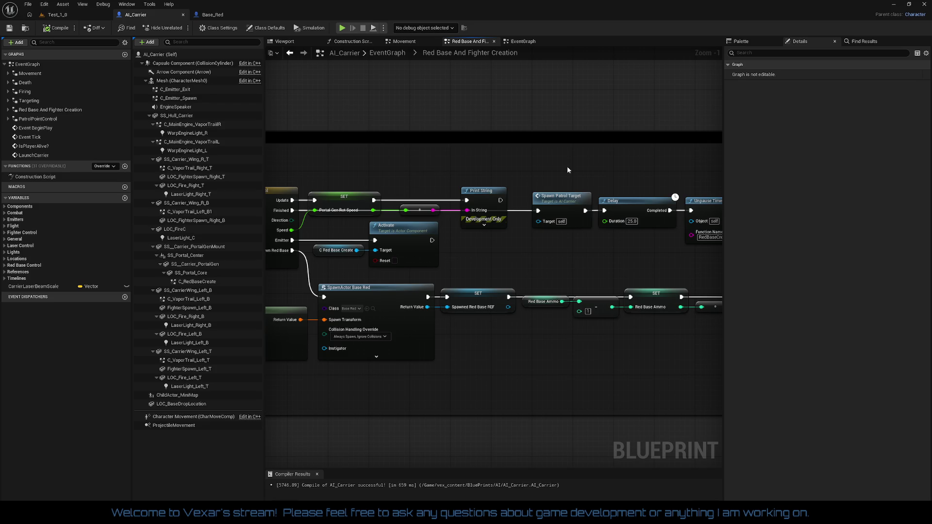
mouse_move(567, 168)
left_mouse_down()
mouse_move(441, 173)
mouse_move(578, 154)
left_mouse_up()
left_click_drag(719, 154, 641, 175)
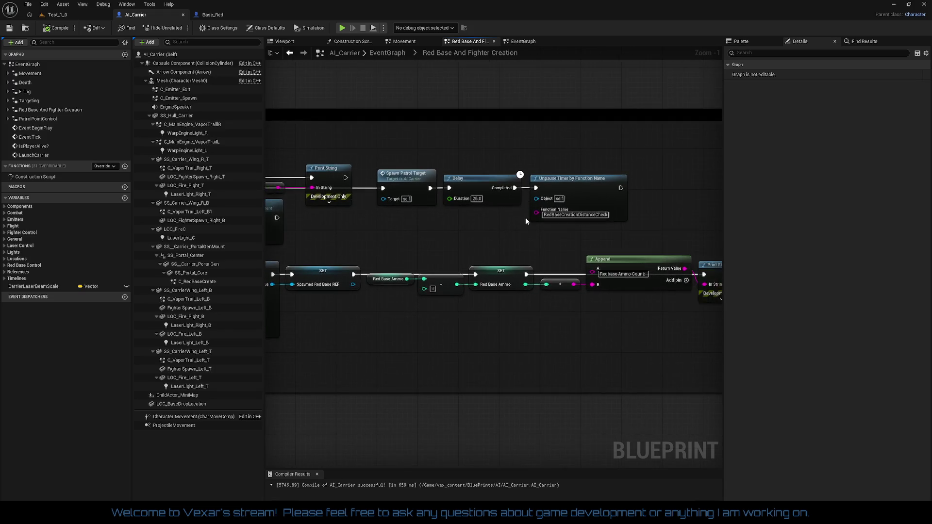
Frame the whole red base comment box, then open the PatrolPointControl graph
scroll(447, 129, "down", 4)
left_click_drag(447, 130, 490, 335)
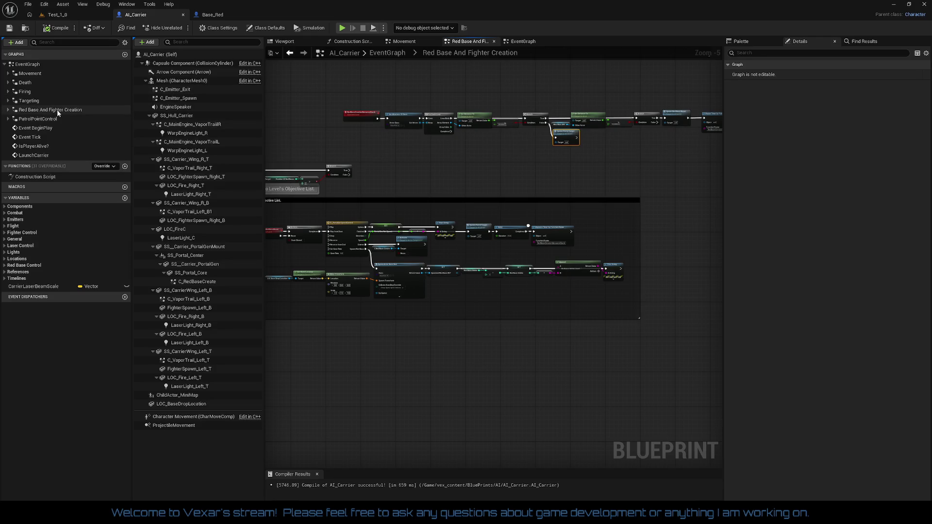
double_click(48, 119)
scroll(482, 282, "up", 4)
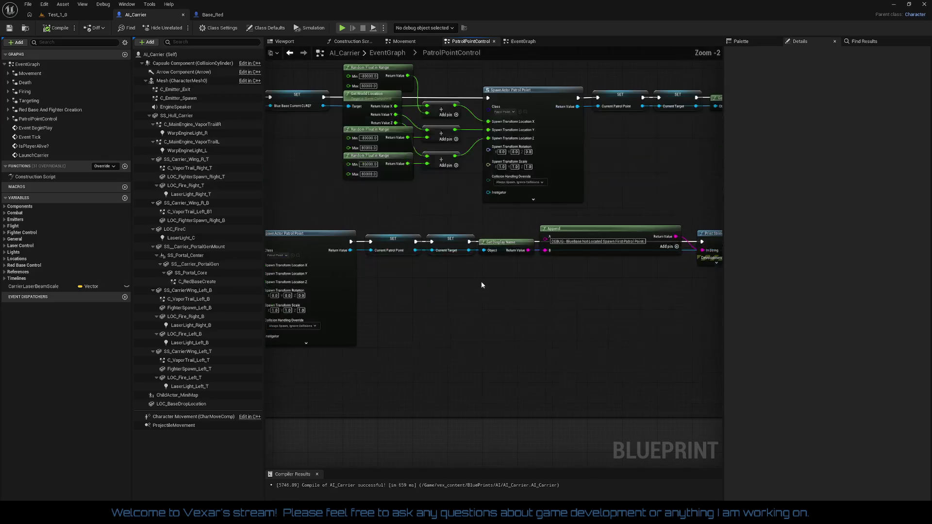
Locate the SpawnActor Patrol Point chain and set the first Random Float in Range to -5000 to 5000
mouse_move(532, 237)
left_mouse_down()
mouse_move(401, 243)
mouse_move(341, 258)
mouse_move(326, 279)
mouse_move(296, 281)
mouse_move(704, 374)
mouse_move(710, 338)
left_mouse_up()
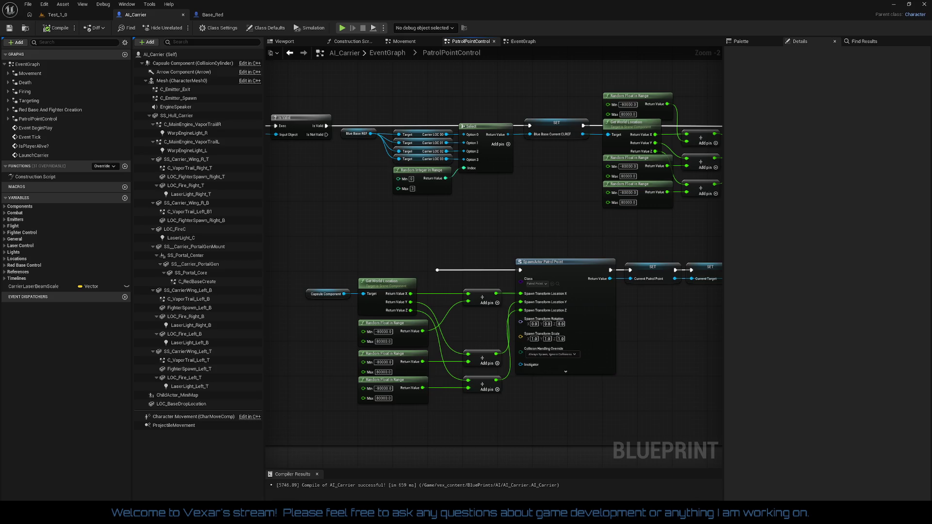
mouse_move(710, 338)
left_mouse_down()
mouse_move(579, 159)
mouse_move(607, 304)
mouse_move(632, 318)
mouse_move(683, 322)
mouse_move(675, 340)
mouse_move(687, 223)
mouse_move(266, 243)
mouse_move(291, 225)
mouse_move(728, 197)
left_mouse_up()
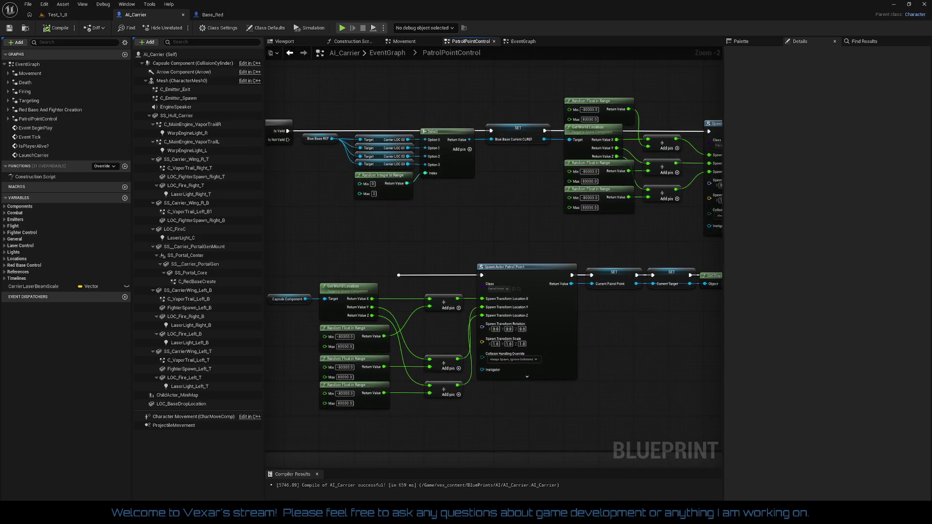
scroll(521, 267, "up", 2)
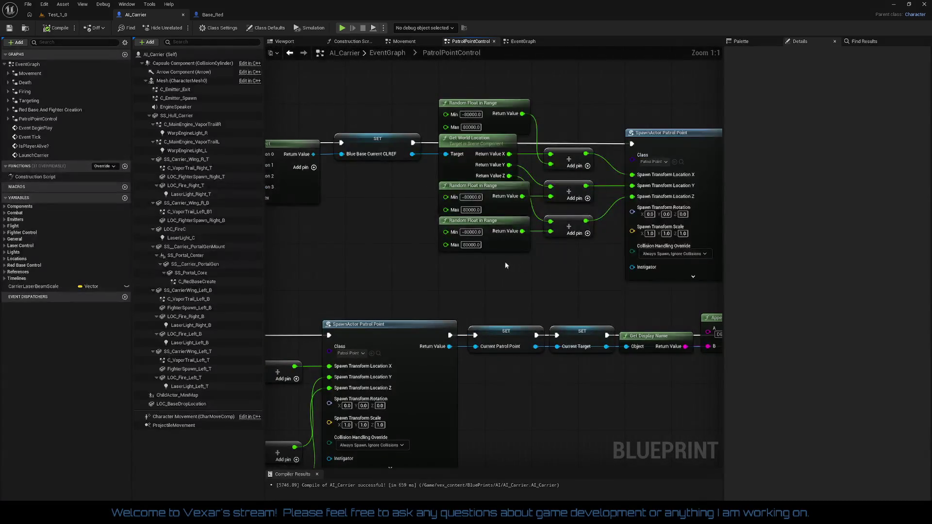
left_click_drag(452, 268, 560, 253)
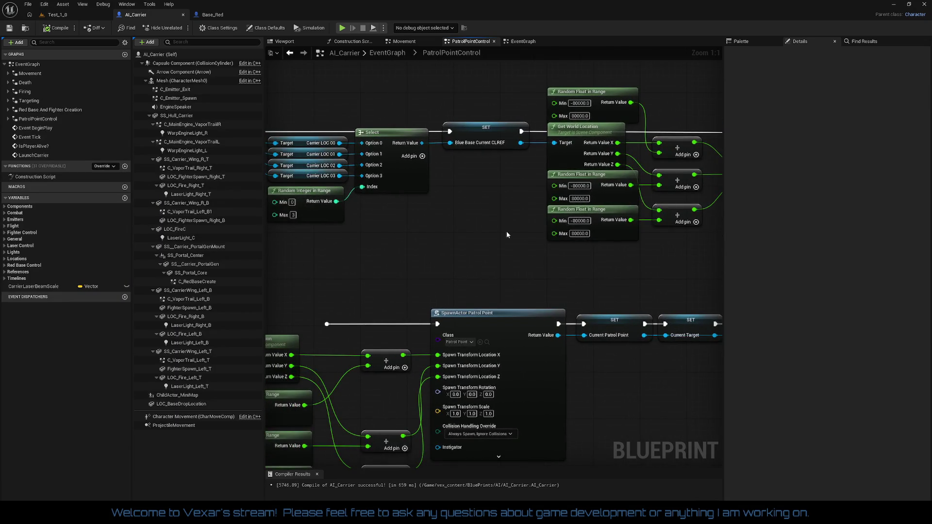
scroll(507, 235, "down", 1)
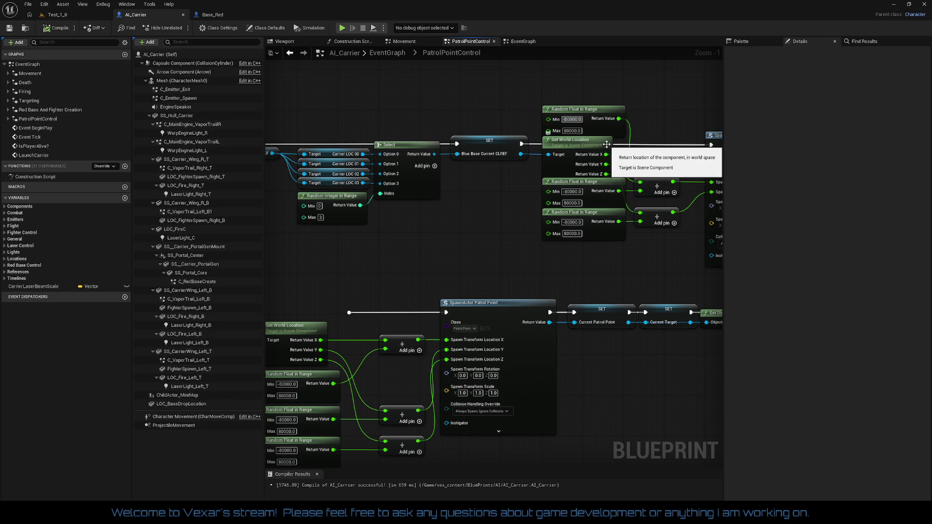
type("5")
key("Tab")
type("5")
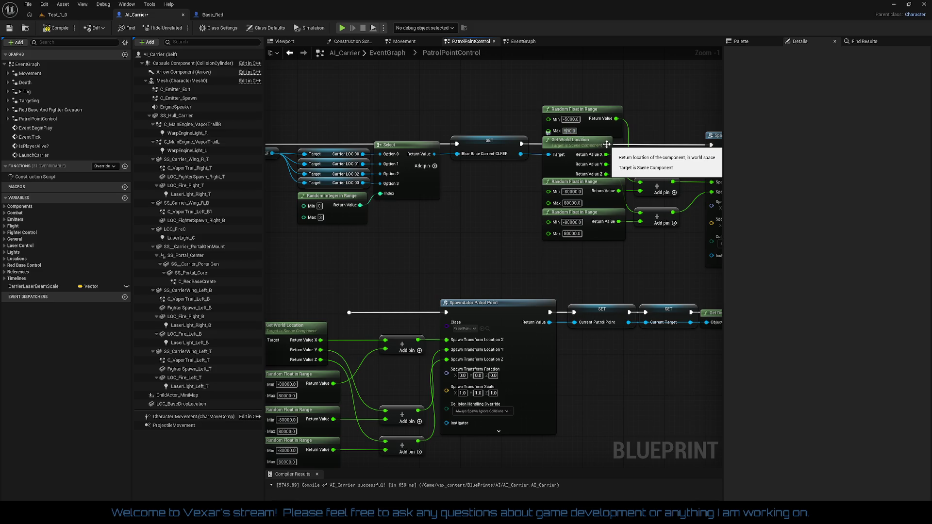
key("ctrl+a")
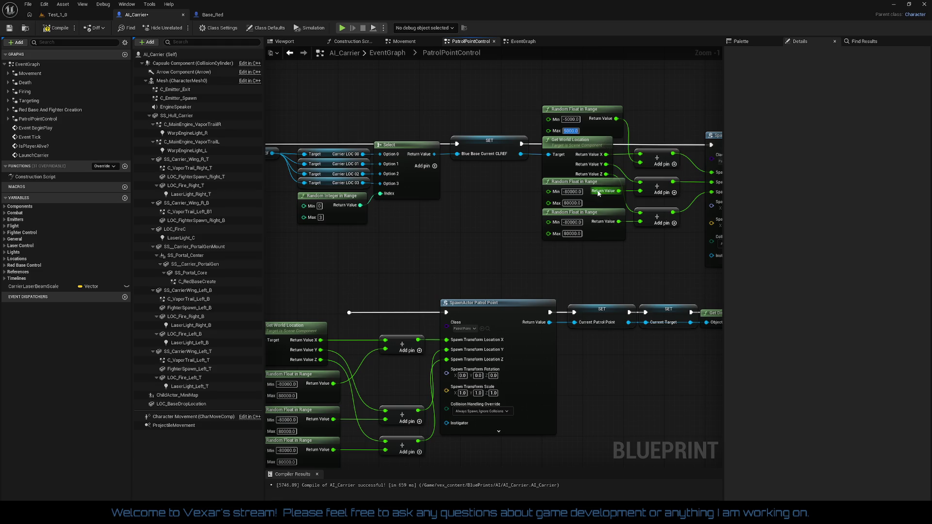
key("Return")
Set the second Random Float in Range to Min -5000 and Max 5000
key("Delete")
key("Delete")
key("Delete")
type("50")
key("Tab")
key("Delete")
key("Delete")
type("5")
key("Return")
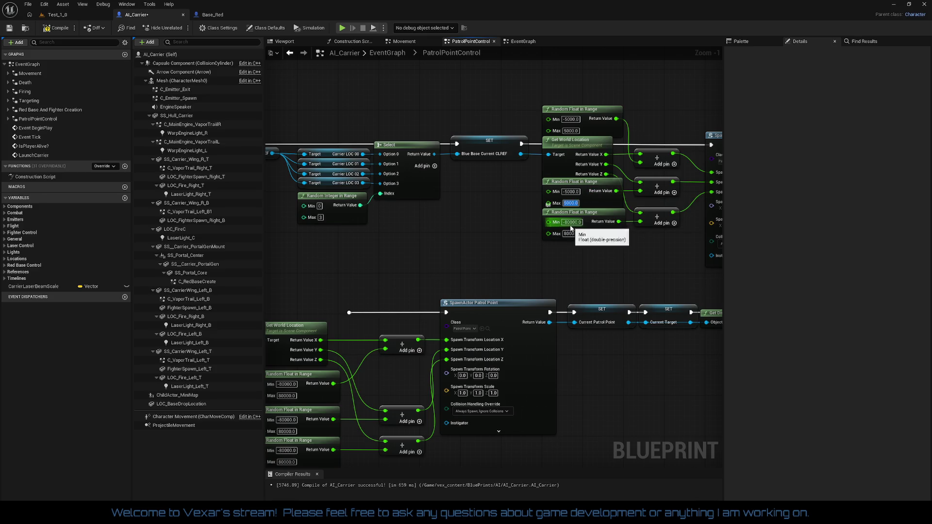
Set the third Random Float in Range to Min -5000 and Max 5000.0
key("BackSpace")
key("BackSpace")
key("BackSpace")
type("50")
key("Tab")
type("5000.0")
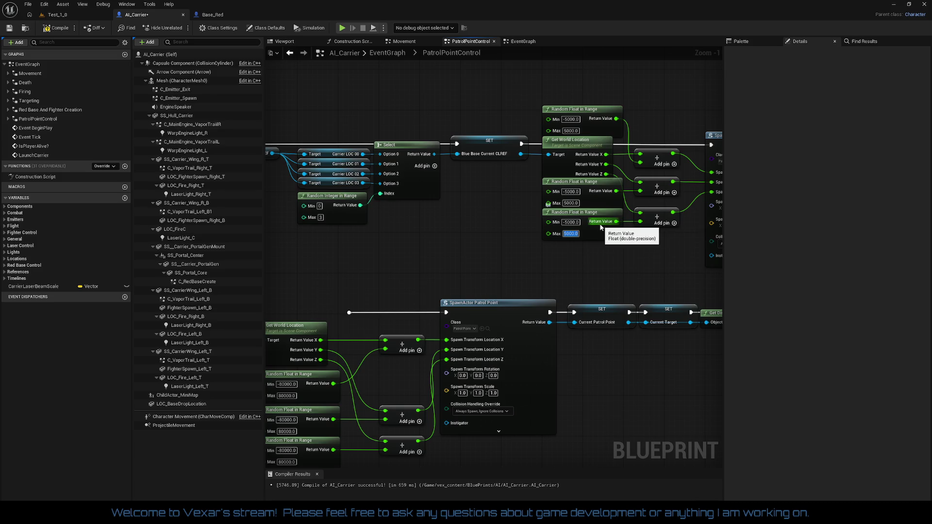
left_click(448, 227)
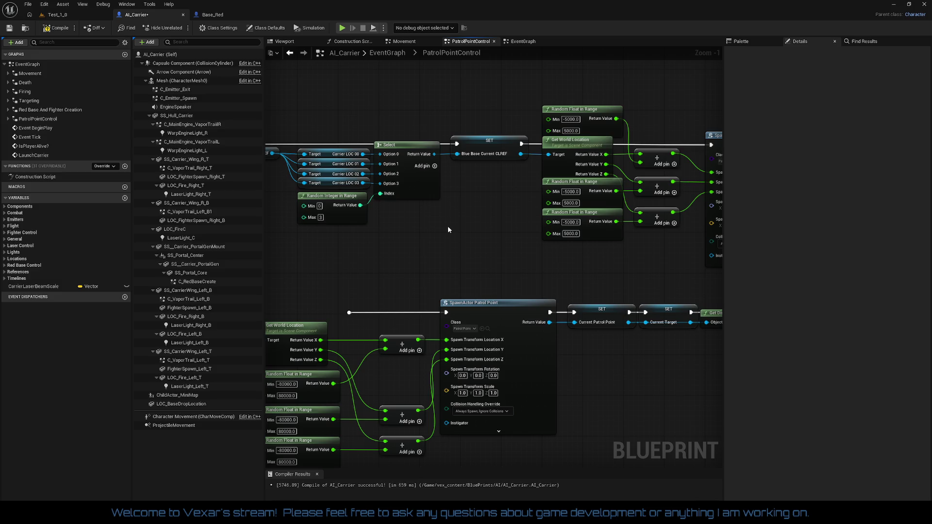
Delete the Random Integer in Range node that fed the Select node
left_click_drag(447, 229, 501, 229)
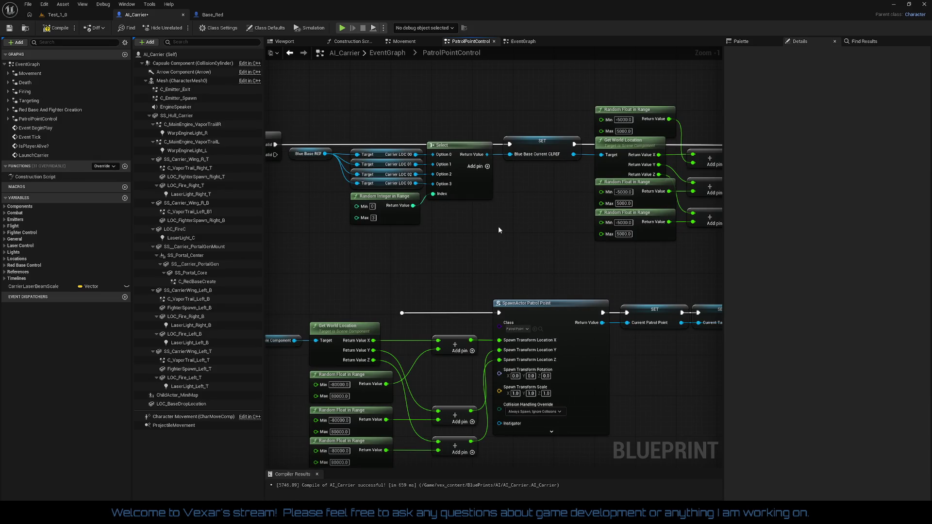
left_click(407, 214)
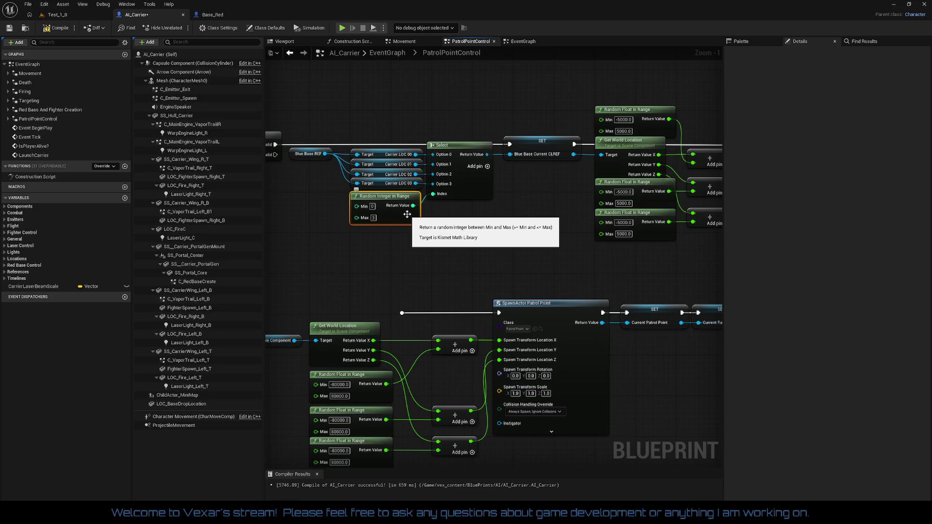
key("Delete")
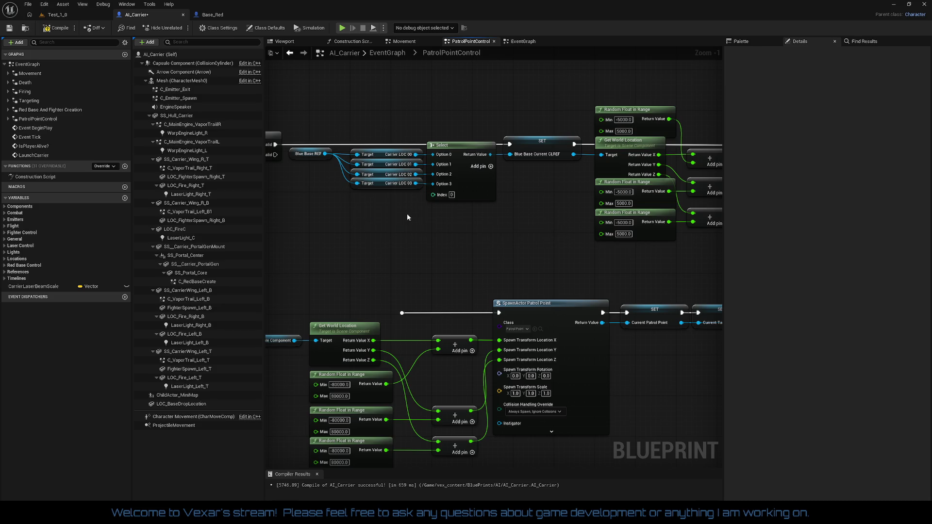
Create an integer Add node from the Select node's Index pin via a '+' search
left_click_drag(407, 217, 521, 219)
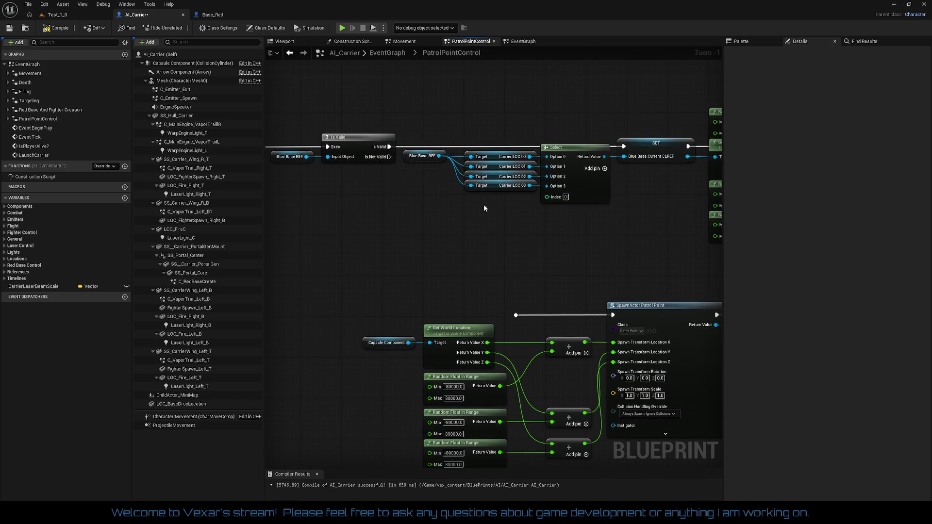
mouse_move(391, 152)
left_mouse_down()
mouse_move(449, 217)
mouse_move(440, 209)
left_mouse_up()
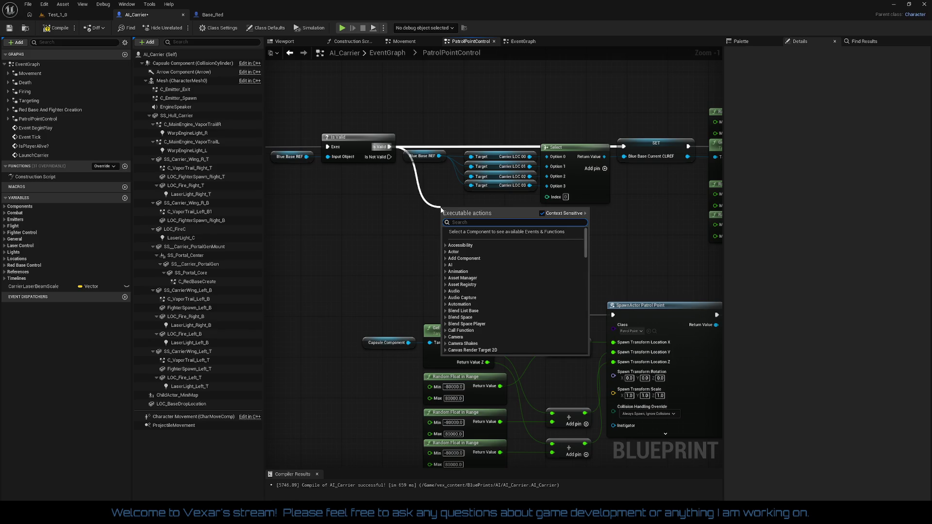
type("in")
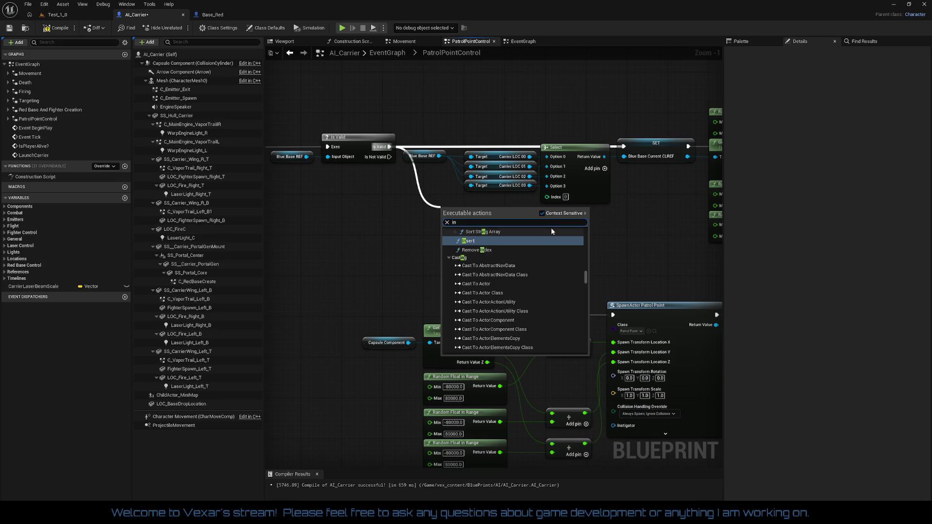
left_click_drag(548, 197, 499, 203)
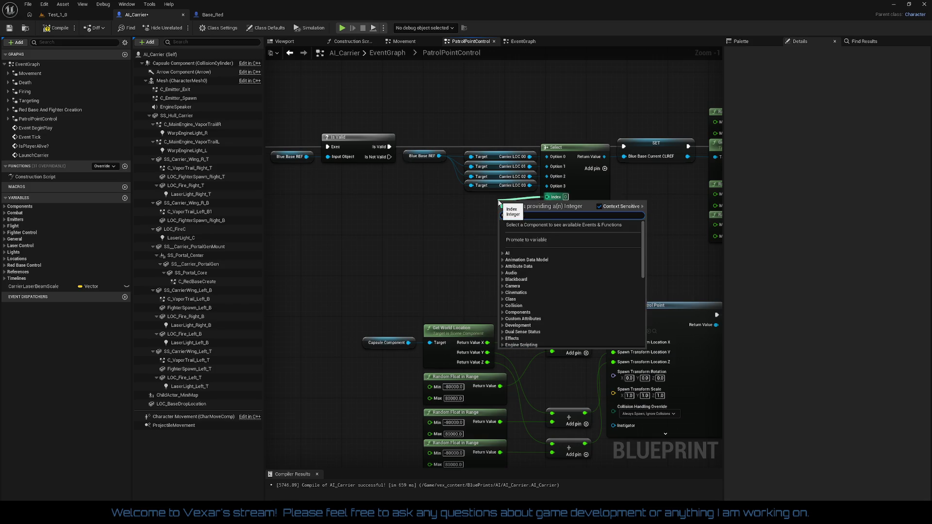
type("i")
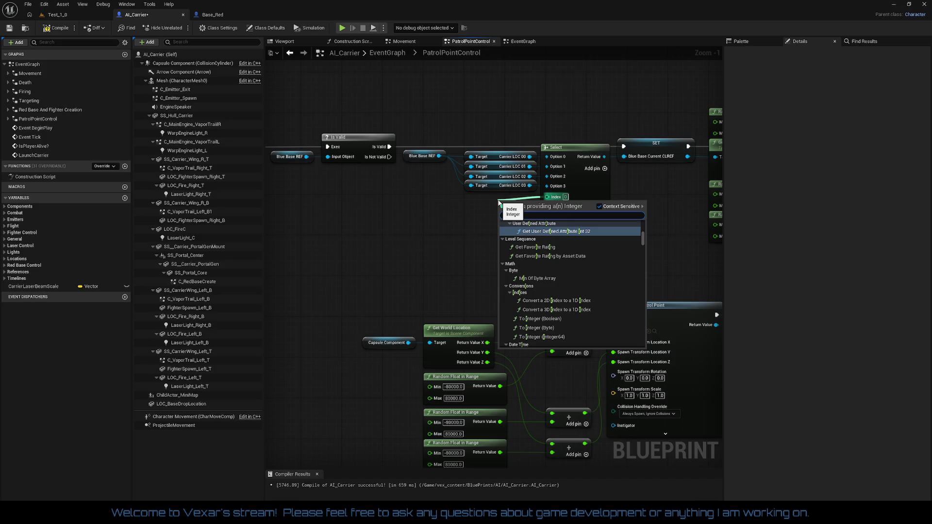
type("n")
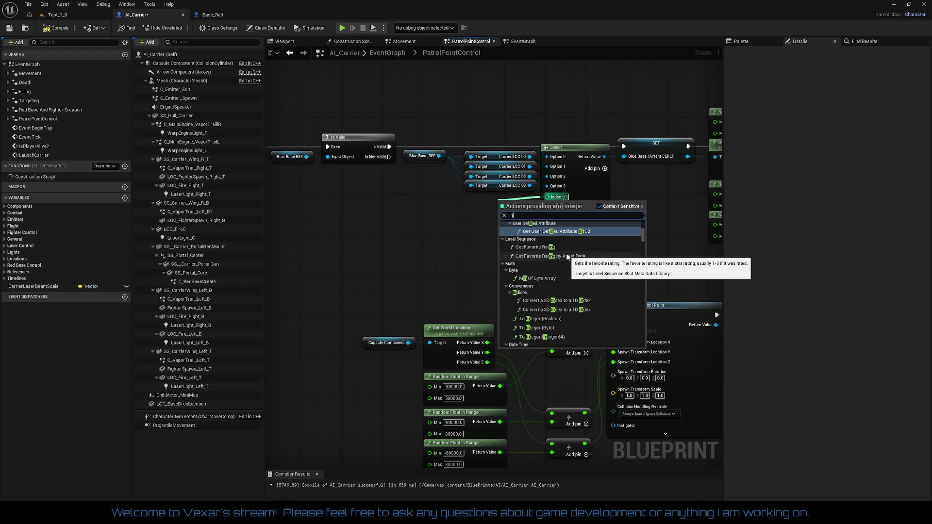
key("BackSpace")
key("BackSpace")
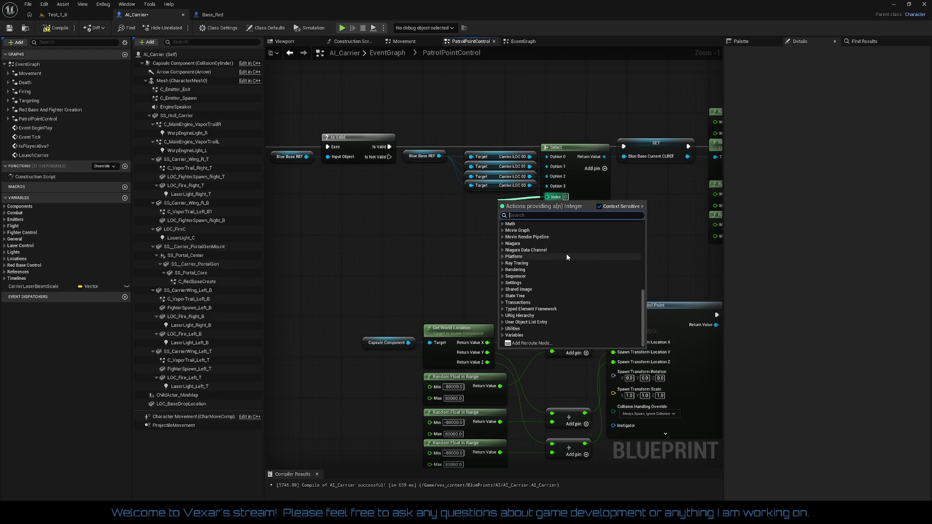
type("+")
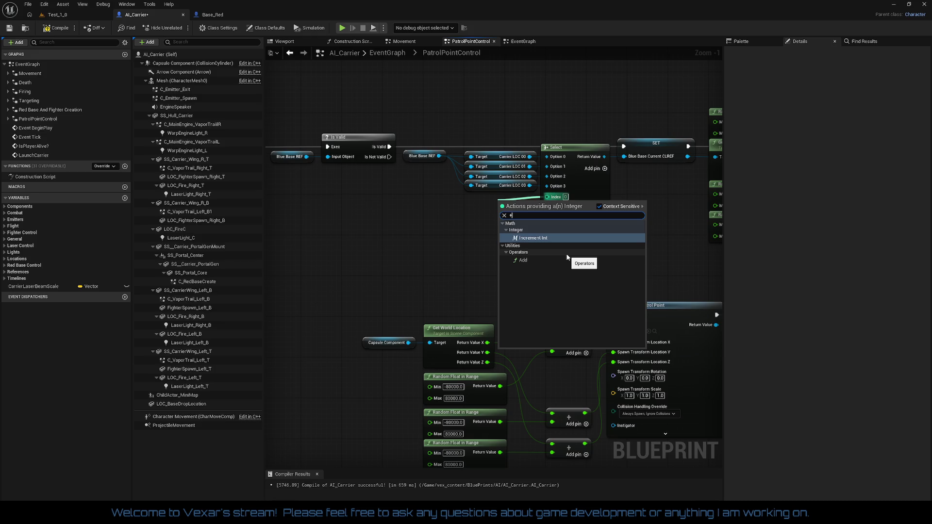
left_click(567, 259)
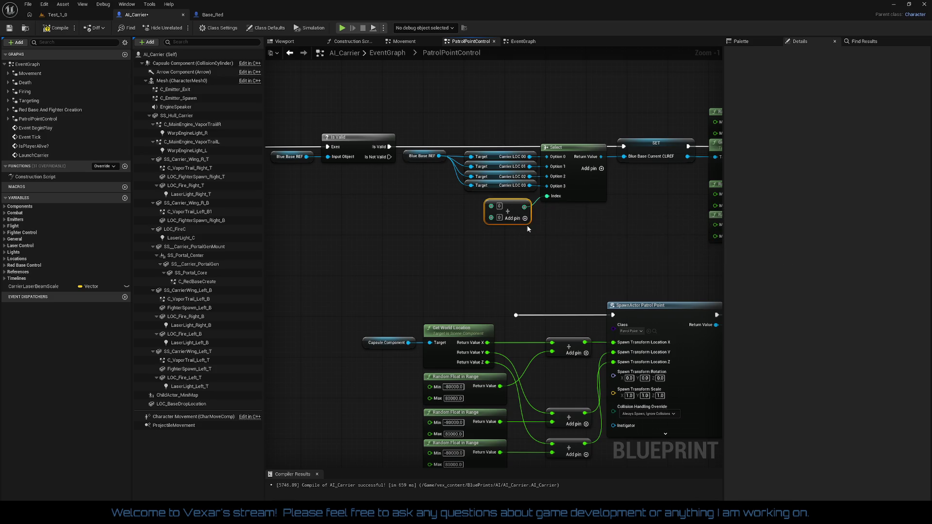
Unlink the Add node from Index and promote the Select's Index pin to a new variable
right_click(525, 208)
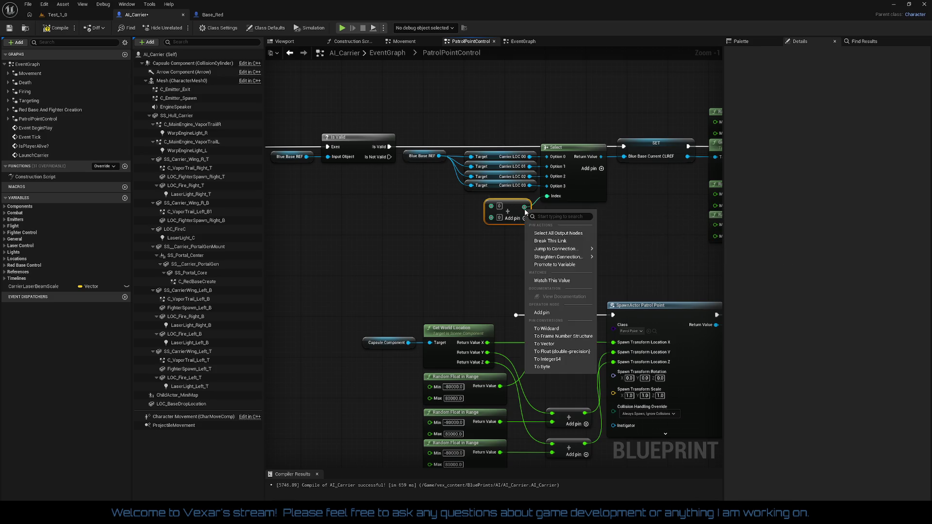
left_click(538, 241)
left_click_drag(508, 212, 467, 216)
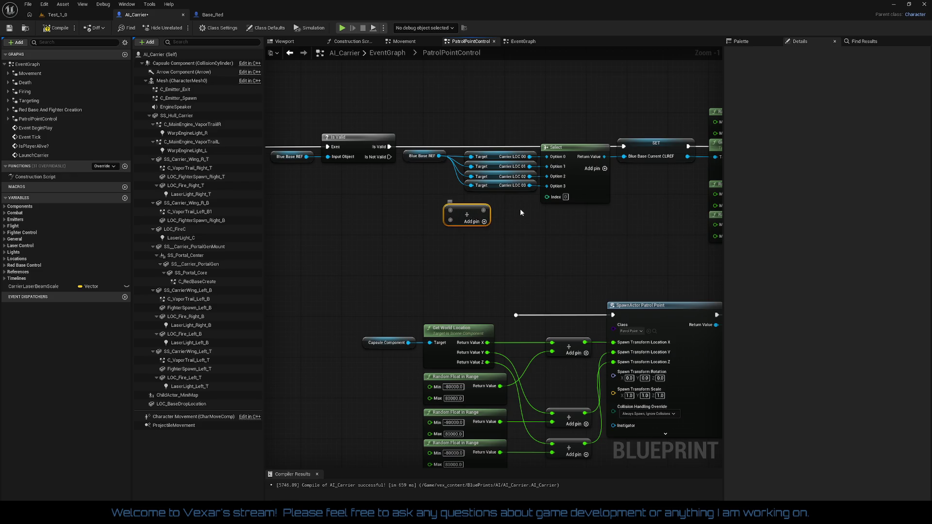
right_click(548, 201)
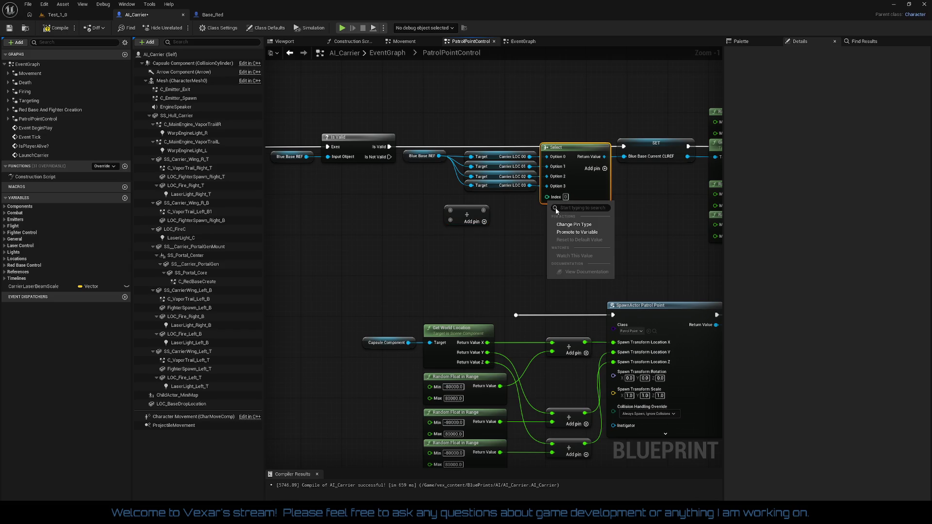
left_click(568, 235)
left_click_drag(493, 152, 499, 203)
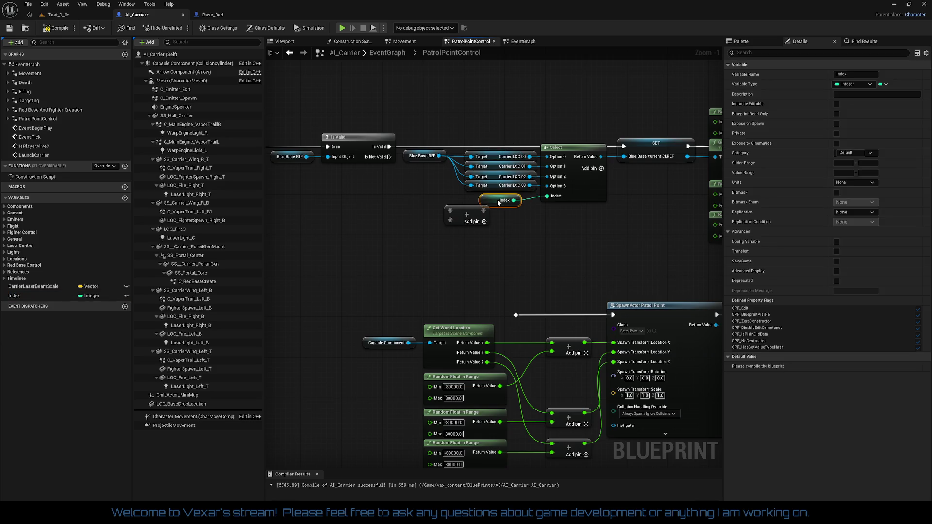
Rename the new variable to SpawnPointIndex and place its getter left of the Add node
right_click(14, 297)
mouse_move(47, 325)
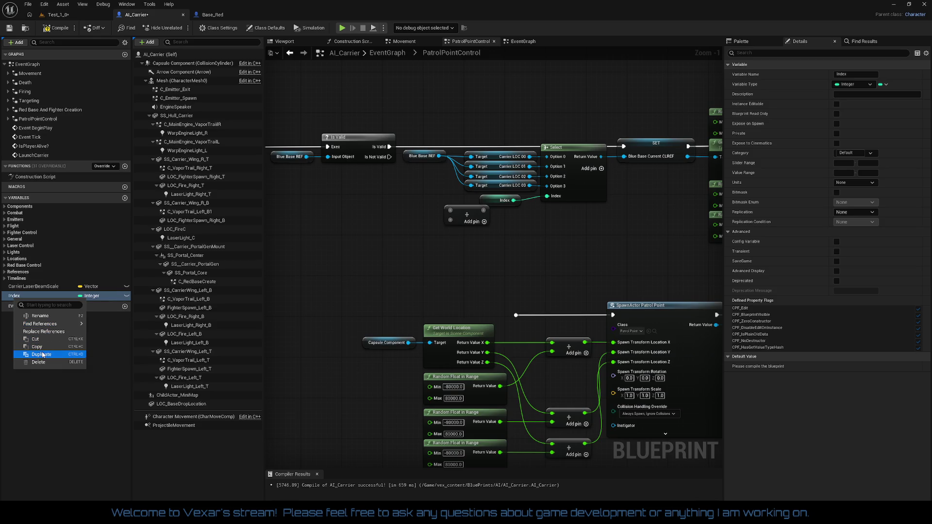
left_click(41, 316)
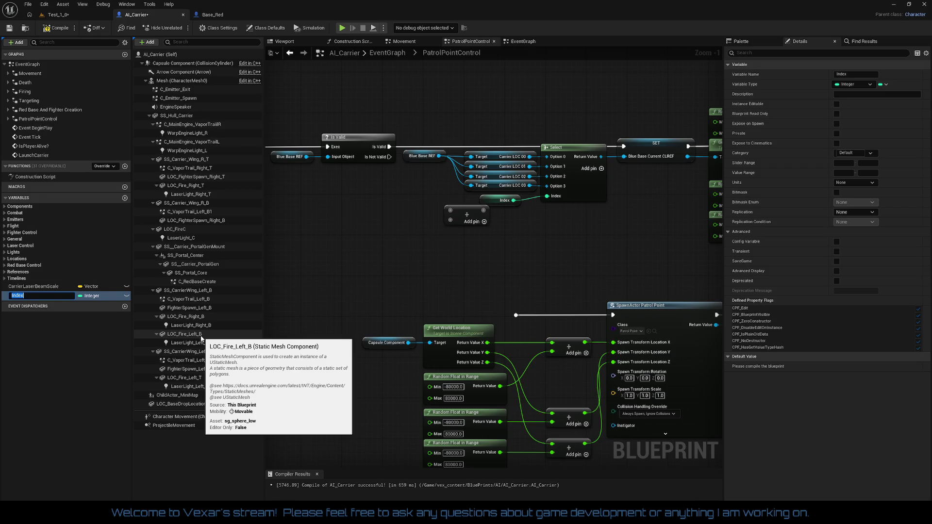
type("SpawnPointIn")
type("dex")
key("Return")
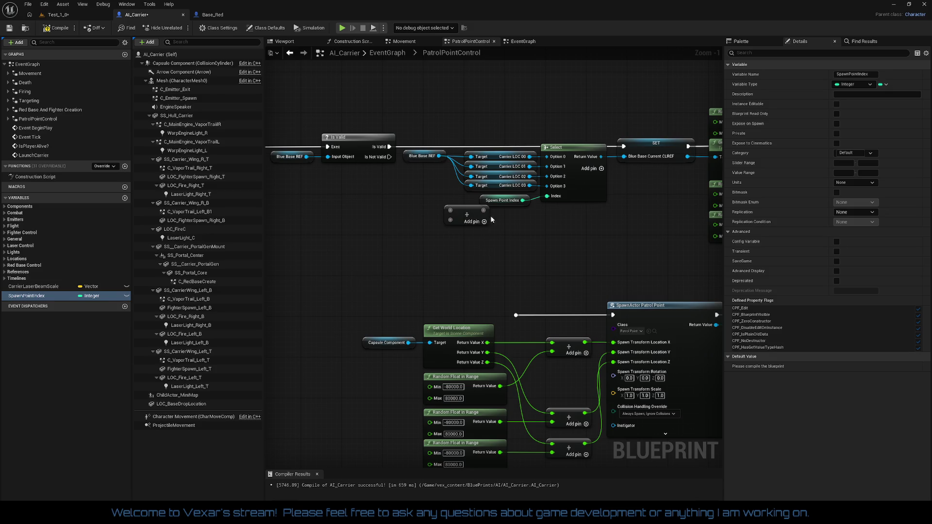
mouse_move(490, 203)
left_mouse_down()
mouse_move(395, 204)
mouse_move(485, 212)
mouse_move(547, 196)
left_mouse_up()
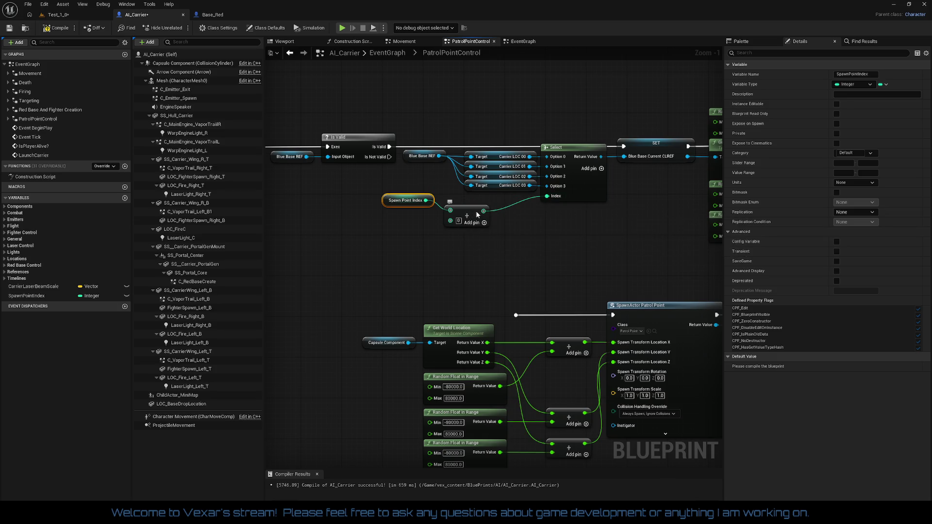
Feed SpawnPointIndex + 1 into a Set SpawnPointIndex node wired to the Select's Index
left_click_drag(477, 211, 477, 206)
mouse_move(356, 193)
left_mouse_down()
mouse_move(493, 222)
mouse_move(441, 219)
left_mouse_up()
key("q")
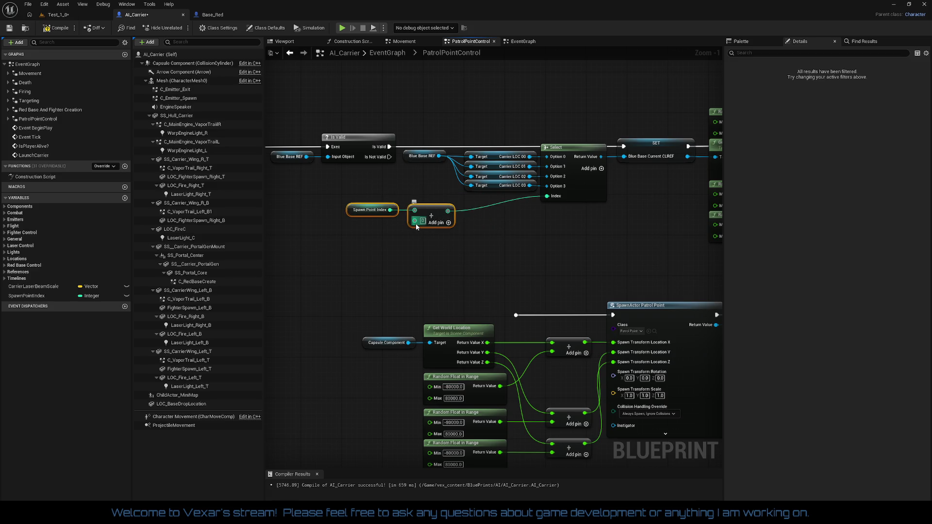
left_click(423, 221)
type("1")
left_click(476, 252)
mouse_move(29, 296)
left_mouse_down()
mouse_move(339, 305)
mouse_move(483, 222)
mouse_move(464, 226)
mouse_move(448, 212)
left_mouse_up()
left_click(507, 244)
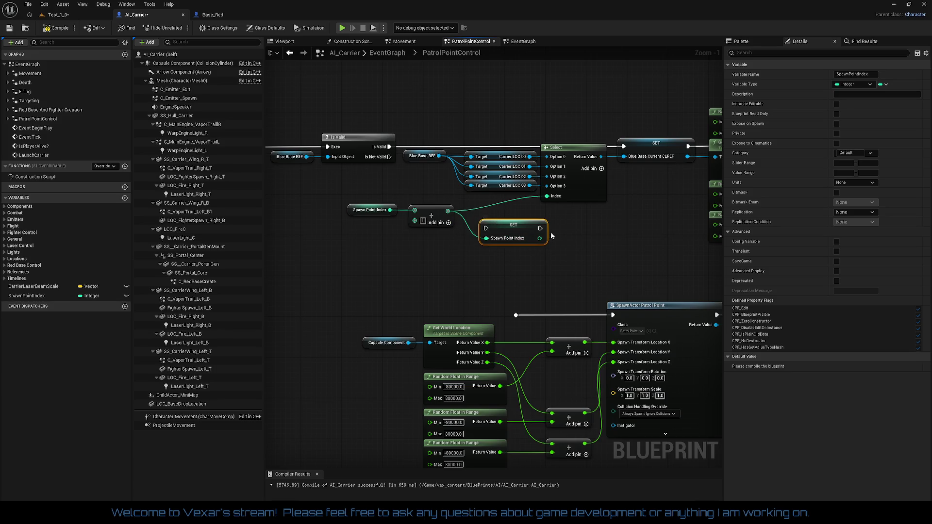
left_click_drag(540, 238, 547, 197)
mouse_move(513, 226)
left_mouse_down()
mouse_move(490, 206)
mouse_move(498, 205)
left_mouse_up()
Rearrange the patrol nodes, move Inputs and Outputs up, and widen the comment box
left_click_drag(343, 193, 497, 255)
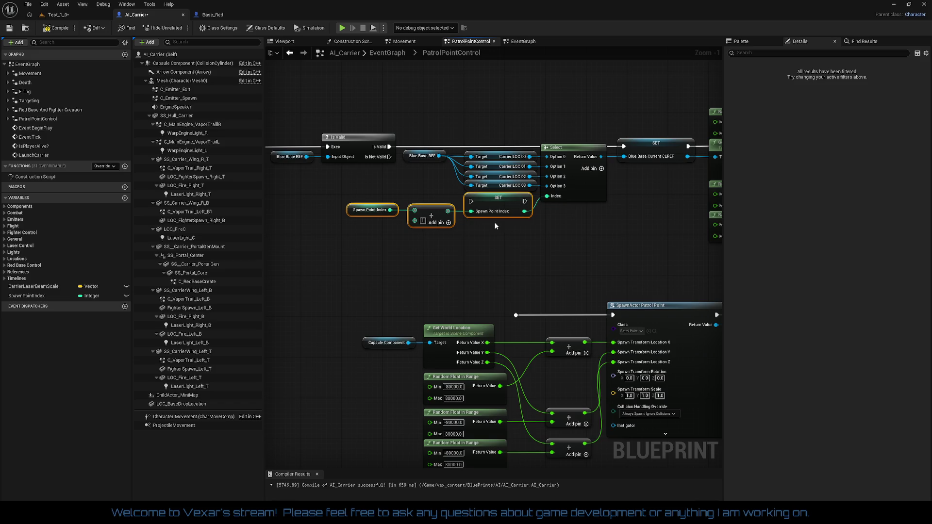
left_click_drag(504, 140, 572, 187)
left_click(553, 236)
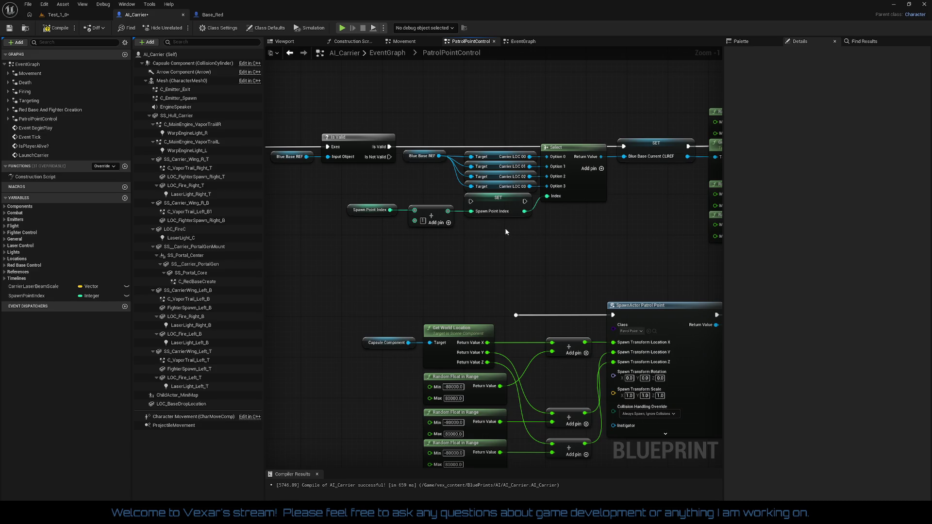
left_click_drag(505, 232, 693, 223)
mouse_move(389, 199)
left_mouse_down()
mouse_move(426, 194)
mouse_move(468, 229)
mouse_move(447, 269)
mouse_move(431, 211)
mouse_move(436, 134)
left_mouse_up()
left_click_drag(507, 246, 348, 234)
mouse_move(475, 186)
left_mouse_down()
mouse_move(330, 183)
mouse_move(543, 212)
mouse_move(436, 190)
mouse_move(530, 190)
left_mouse_up()
left_click_drag(403, 187, 372, 185)
left_click_drag(482, 224, 383, 213)
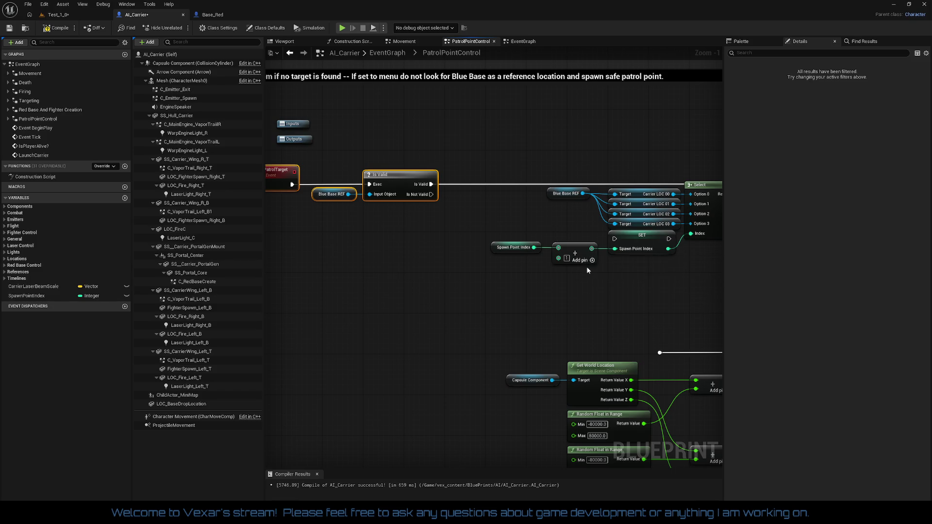
left_click_drag(511, 269, 496, 253)
Feed the Select's Index from a second SpawnPointIndex getter and move the Add and SET nodes aside
key("ctrl+c")
key("ctrl+v")
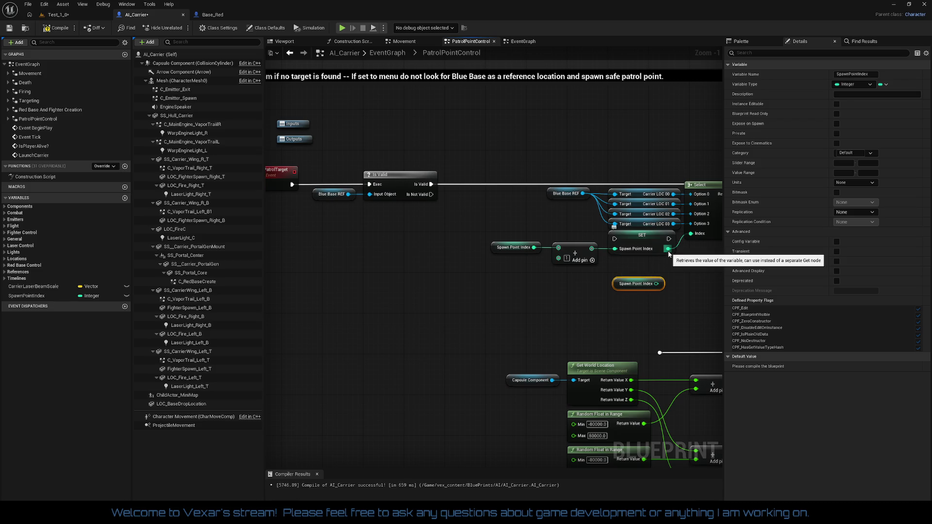
left_click(693, 282)
left_click(576, 252)
left_click(626, 243, "shift")
mouse_move(626, 243)
left_mouse_down()
mouse_move(497, 233)
mouse_move(534, 284)
left_mouse_up()
mouse_move(662, 285)
left_mouse_down()
mouse_move(694, 250)
mouse_move(691, 234)
left_mouse_up()
left_click_drag(637, 285, 651, 240)
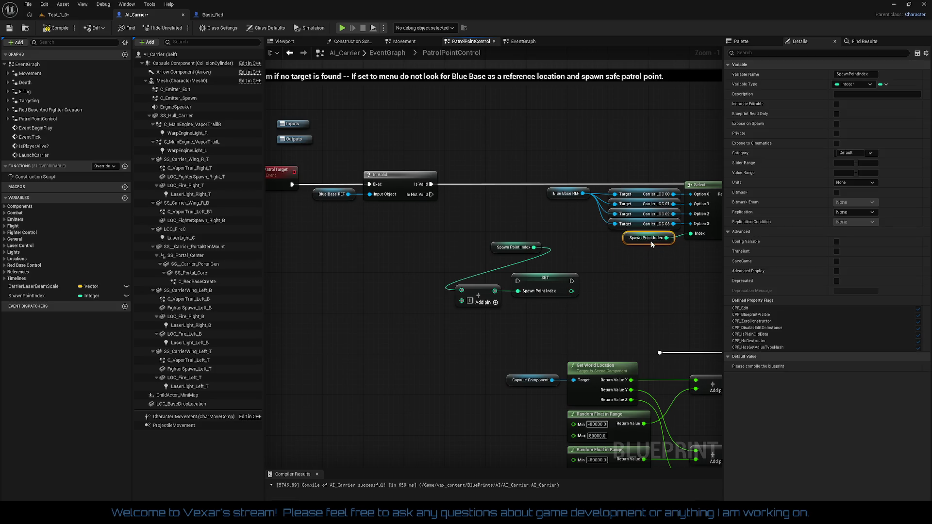
left_click(710, 276)
mouse_move(512, 251)
left_mouse_down()
mouse_move(437, 291)
mouse_move(414, 292)
mouse_move(538, 325)
left_mouse_up()
left_click(538, 321)
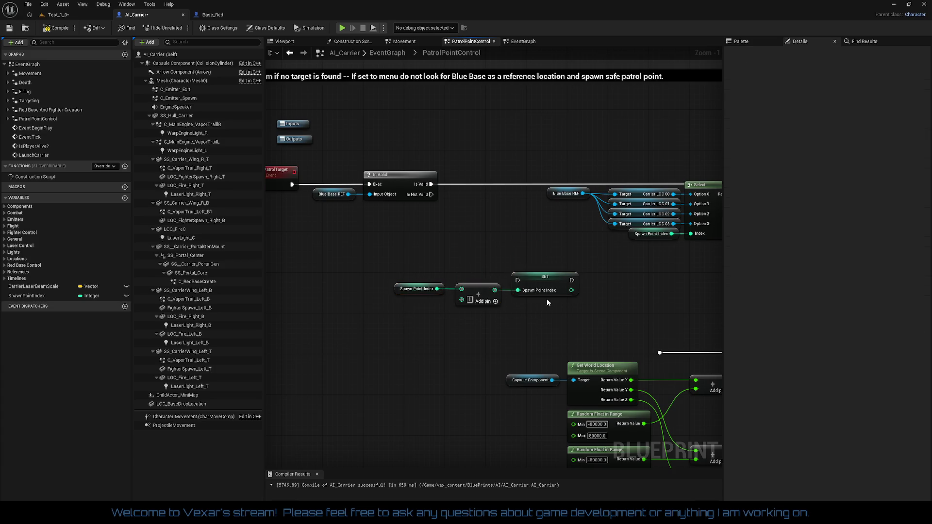
left_click_drag(550, 279, 546, 281)
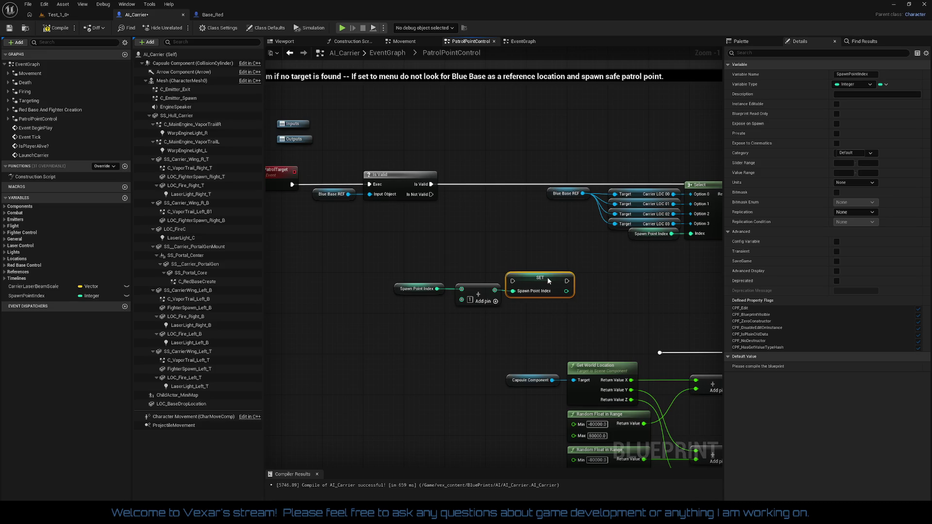
Chain Is Valid's valid output into Set SpawnPointIndex and on to the second SET, regrouping nodes
left_click_drag(437, 289, 431, 291)
left_click_drag(416, 292, 567, 330)
left_click_drag(512, 281, 431, 185)
mouse_move(566, 281)
left_mouse_down()
mouse_move(718, 204)
mouse_move(500, 199)
mouse_move(494, 184)
left_mouse_up()
left_click_drag(437, 264, 642, 295)
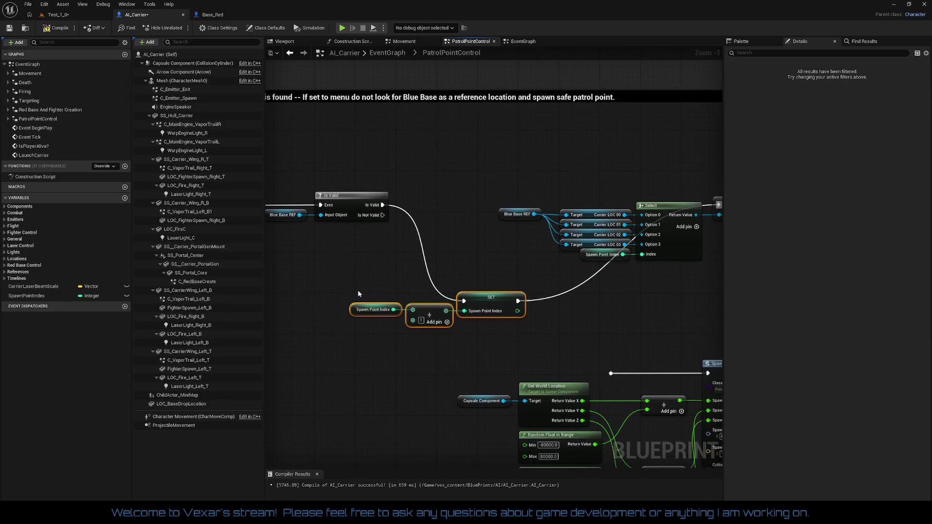
left_click_drag(356, 288, 512, 340)
left_click_drag(517, 220, 520, 252)
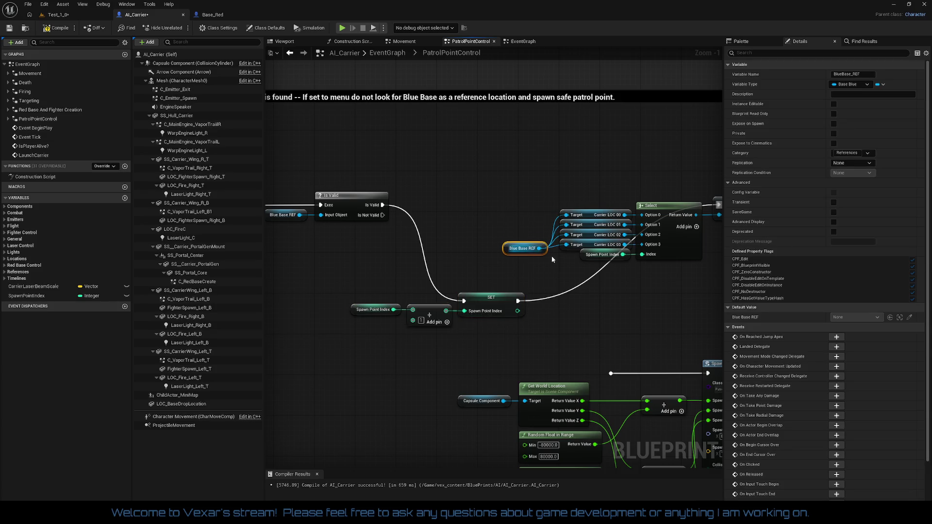
key("ctrl+z")
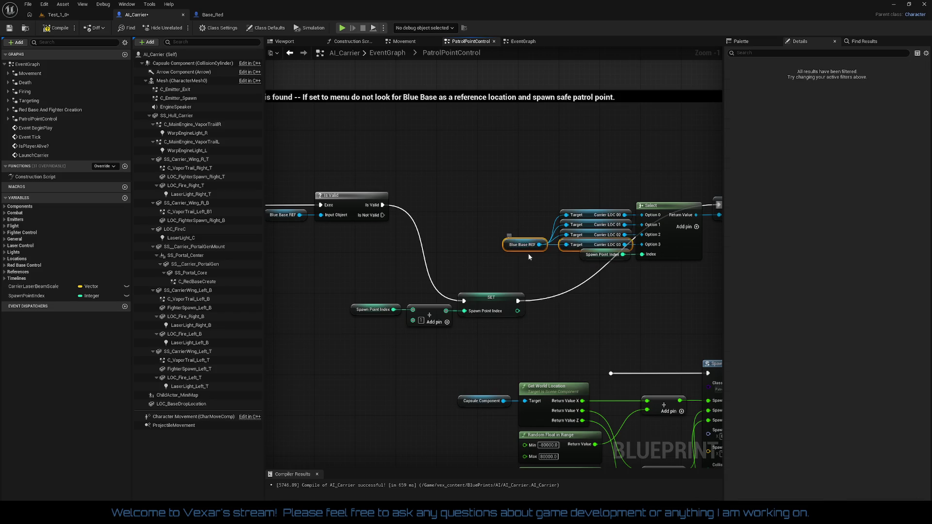
mouse_move(370, 300)
left_mouse_down()
mouse_move(509, 313)
mouse_move(513, 208)
mouse_move(529, 202)
mouse_move(401, 211)
left_mouse_up()
mouse_move(341, 184)
left_mouse_down()
mouse_move(519, 229)
mouse_move(488, 196)
mouse_move(497, 200)
left_mouse_up()
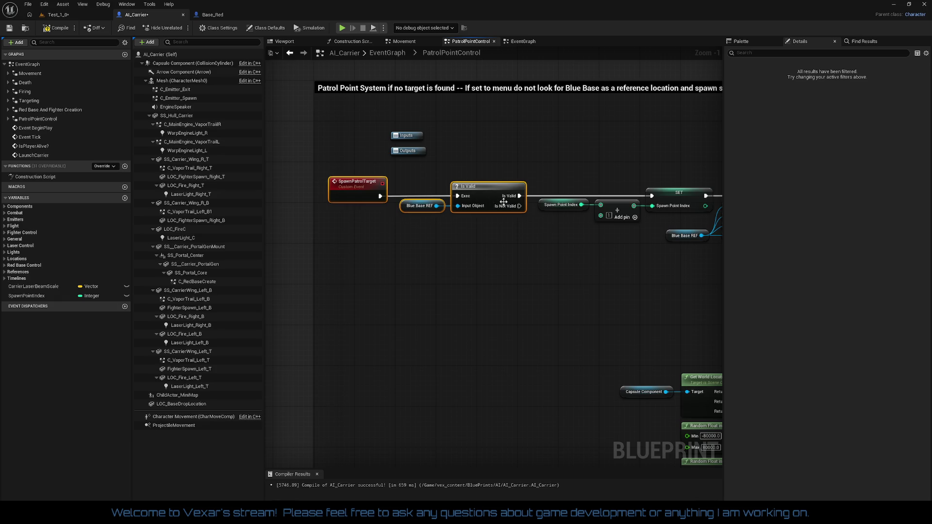
Widen the comment box leftward and move the Inputs and Outputs nodes further left
left_click_drag(567, 181, 661, 212)
left_click(575, 247)
left_click_drag(431, 225, 394, 224)
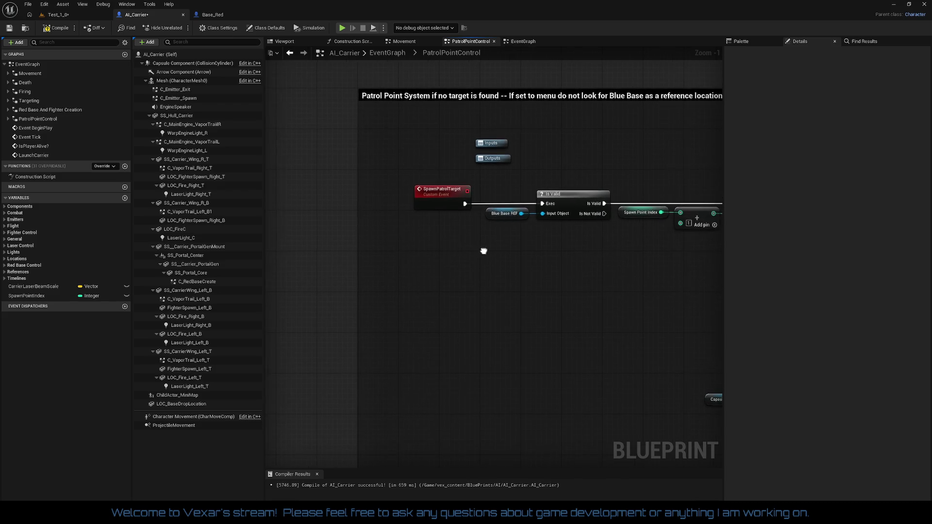
mouse_move(453, 134)
left_mouse_down()
mouse_move(489, 160)
mouse_move(329, 180)
left_mouse_up()
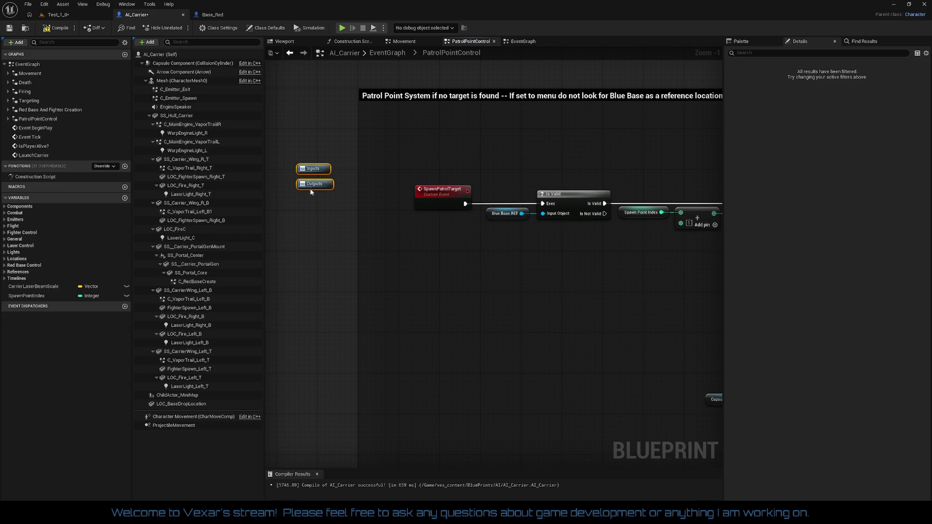
left_click(516, 271)
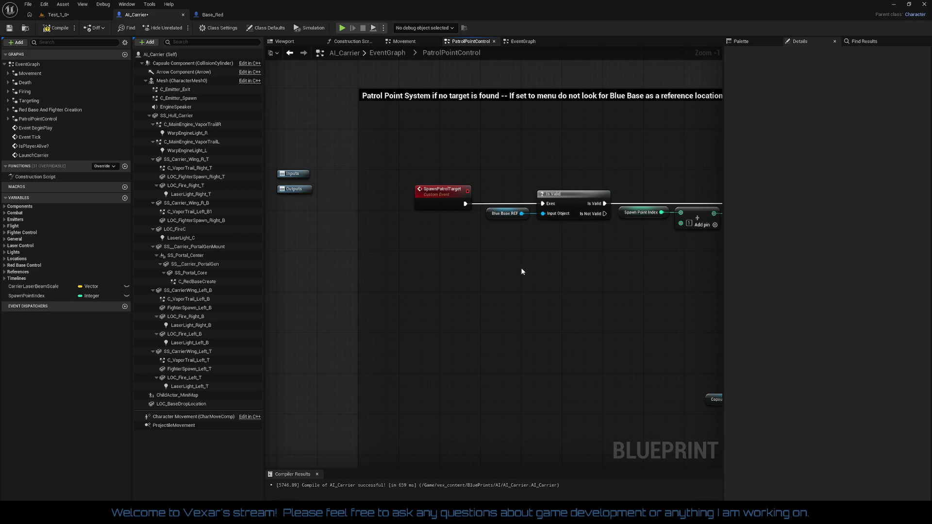
scroll(477, 253, "down", 3)
scroll(437, 260, "up", 5)
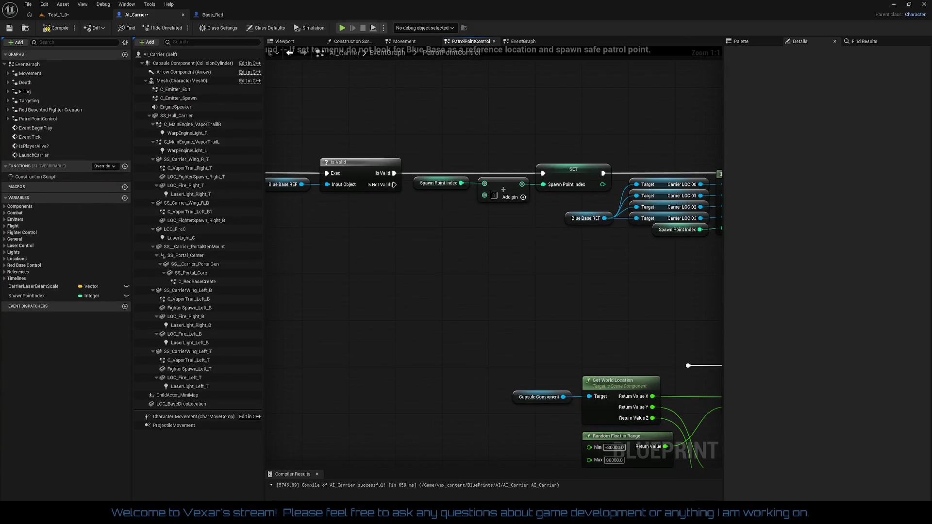
Review the Carrier LOC, SpawnActor, Append and Print String nodes, then return to the Test_1_0 level
left_click_drag(488, 264, 378, 240)
left_click_drag(565, 136, 671, 252)
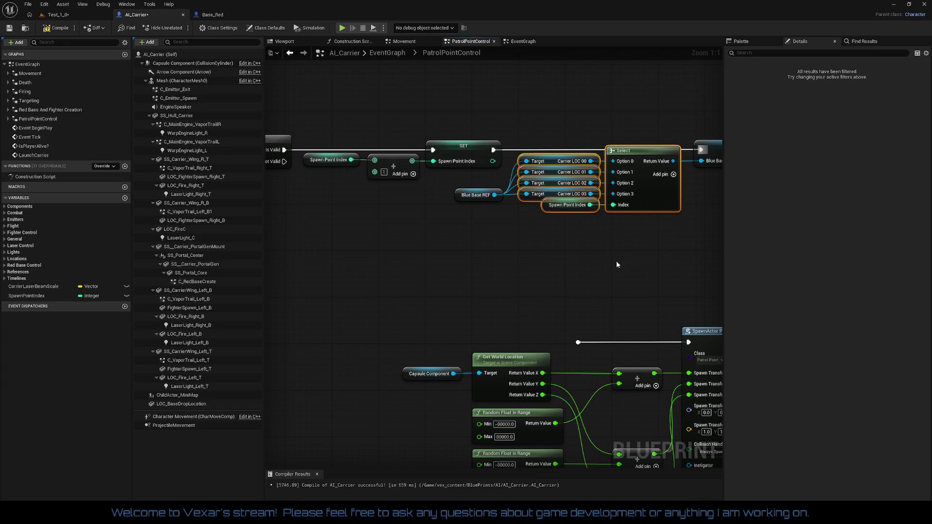
left_click(572, 260)
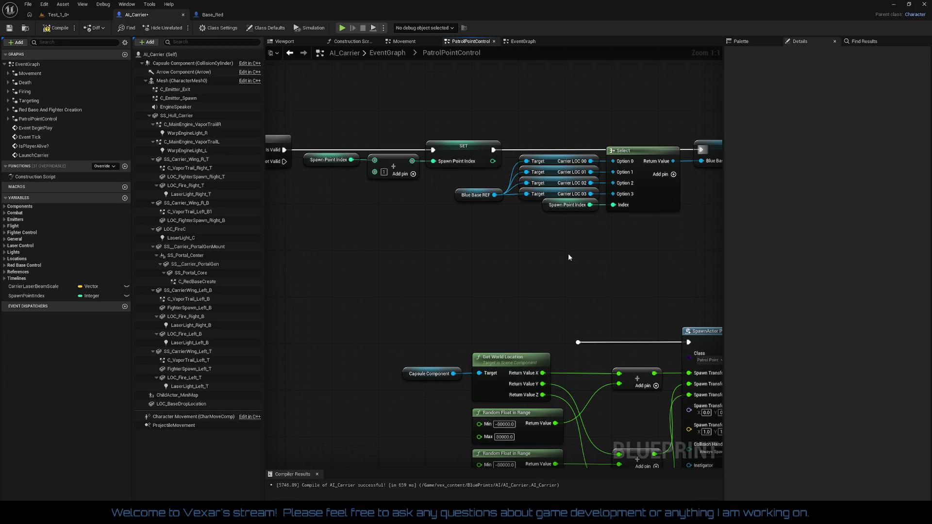
mouse_move(569, 257)
left_mouse_down()
mouse_move(528, 239)
mouse_move(546, 239)
left_mouse_up()
scroll(518, 241, "down", 1)
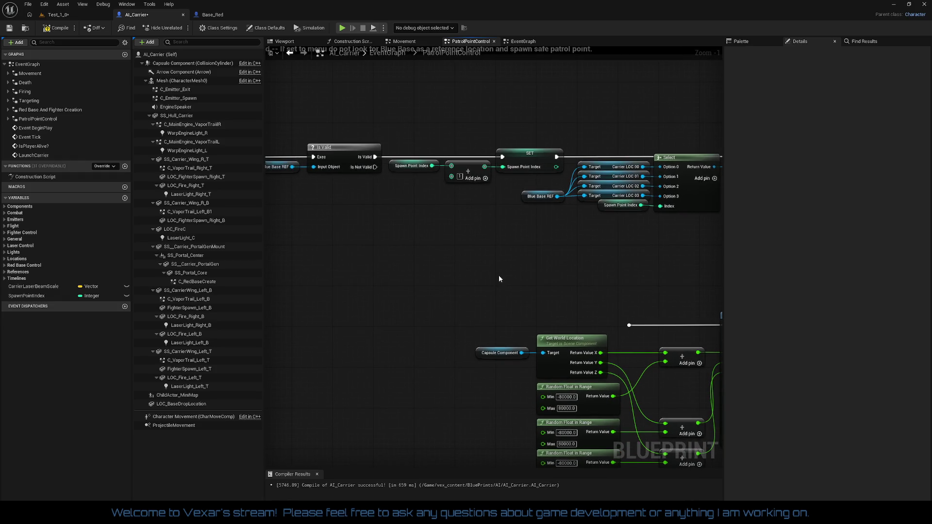
left_click_drag(499, 278, 349, 266)
mouse_move(520, 267)
left_mouse_down()
mouse_move(321, 254)
mouse_move(493, 247)
left_mouse_up()
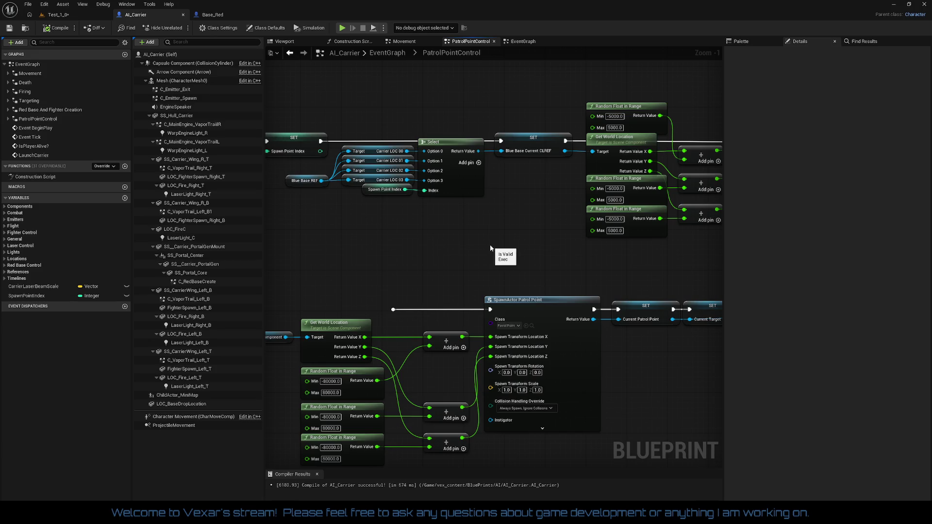
left_click_drag(489, 248, 313, 247)
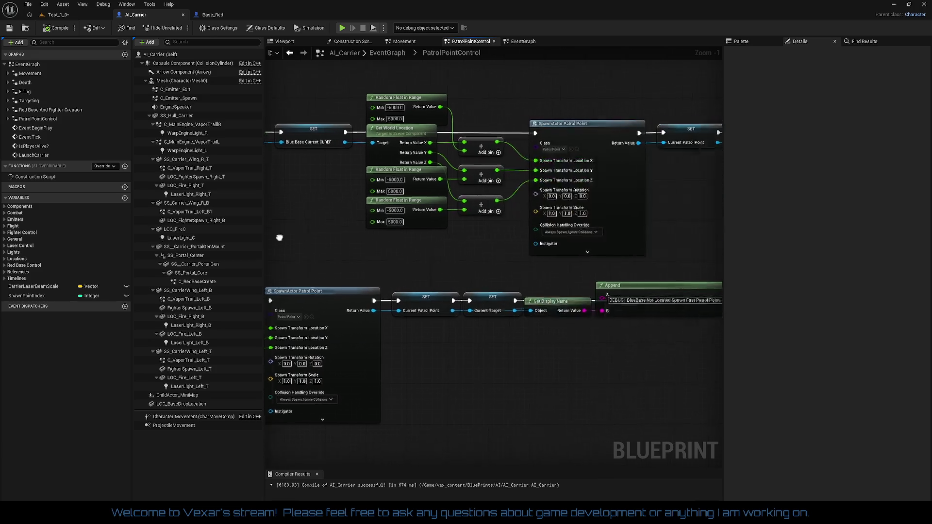
left_click_drag(320, 427, 335, 265)
mouse_move(704, 272)
left_mouse_down()
mouse_move(480, 262)
mouse_move(534, 253)
mouse_move(646, 277)
mouse_move(651, 181)
left_mouse_up()
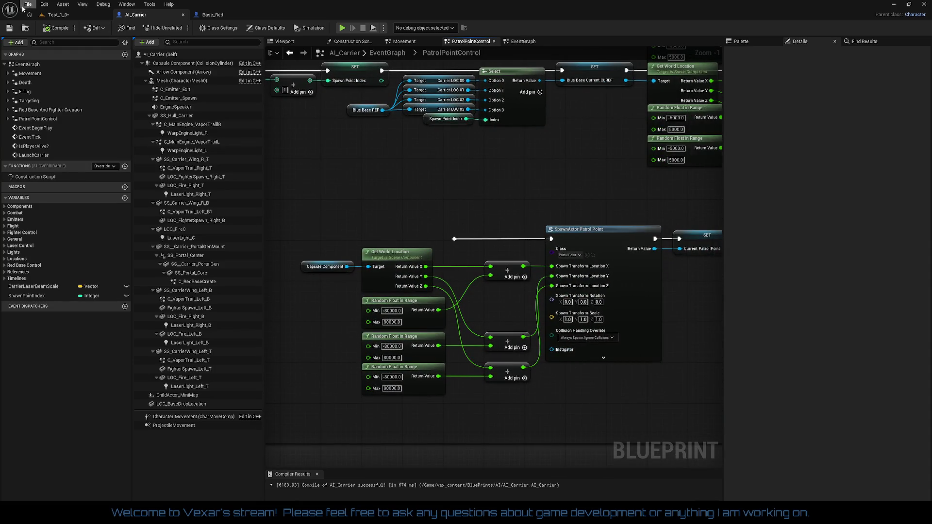
left_click(58, 15)
left_click(9, 27)
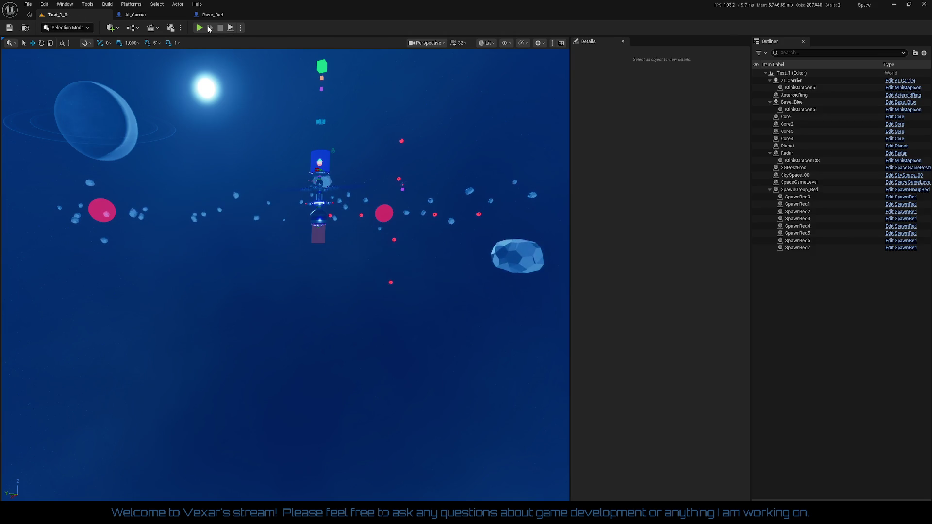
Play the Test_1_0 level in the editor for about 45 seconds, then stop the session
left_click(200, 28)
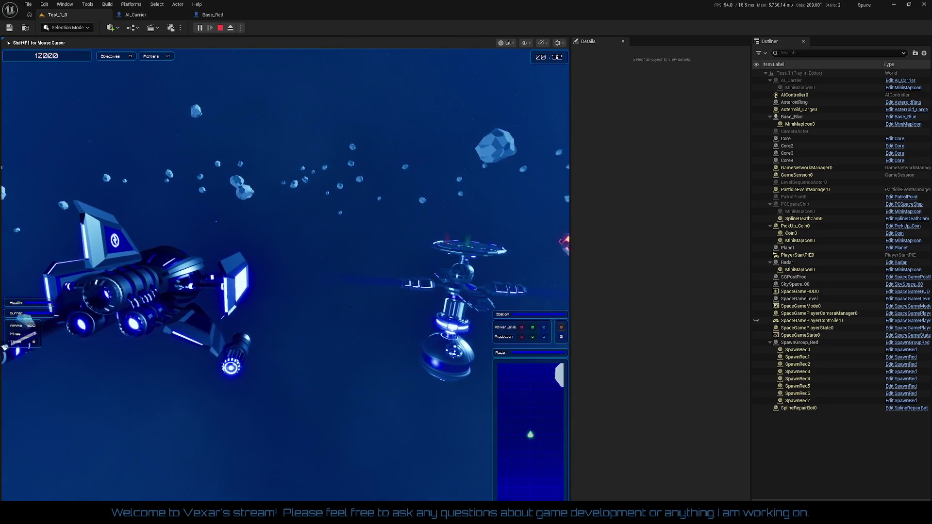
key("Escape")
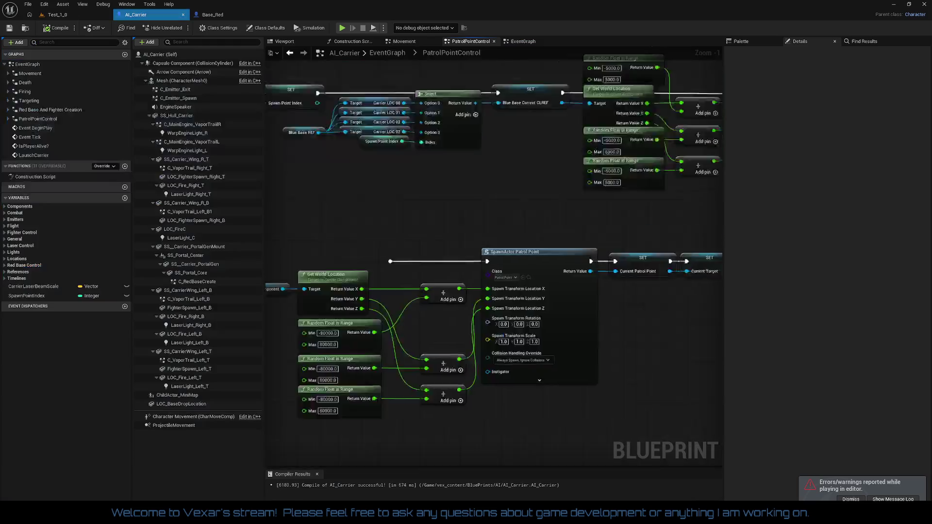
Switch back to AI_Carrier and bring the patrol chain's Select and SET nodes into view
left_click(135, 14)
scroll(495, 242, "up", 1)
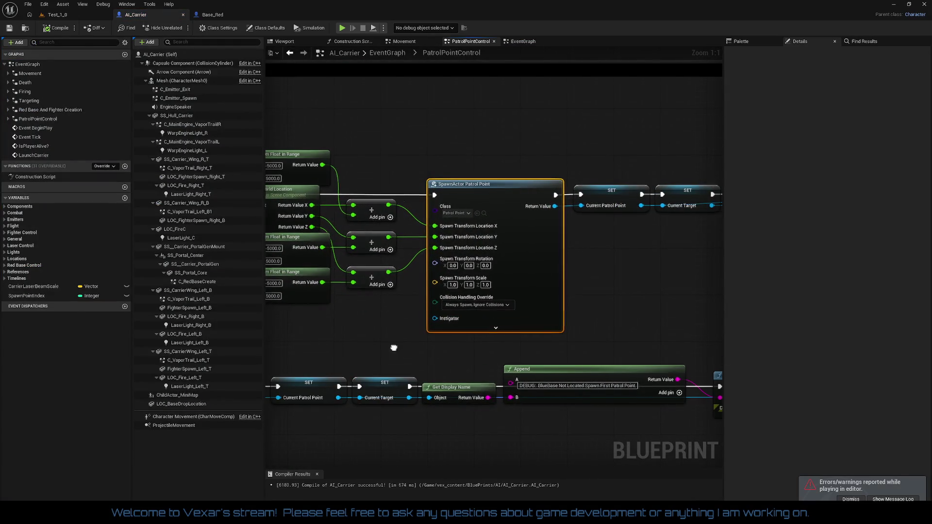
left_click_drag(393, 348, 631, 338)
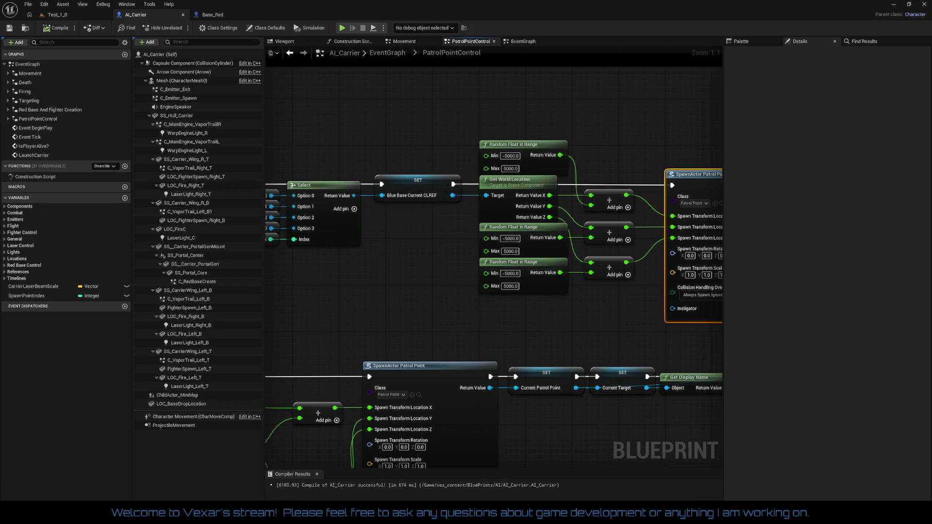
scroll(451, 315, "down", 2)
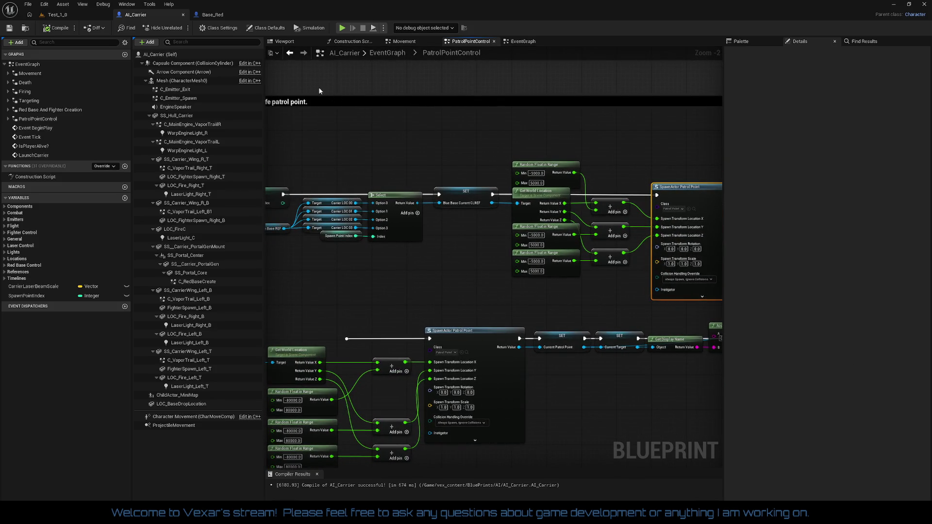
left_click_drag(389, 123, 399, 160)
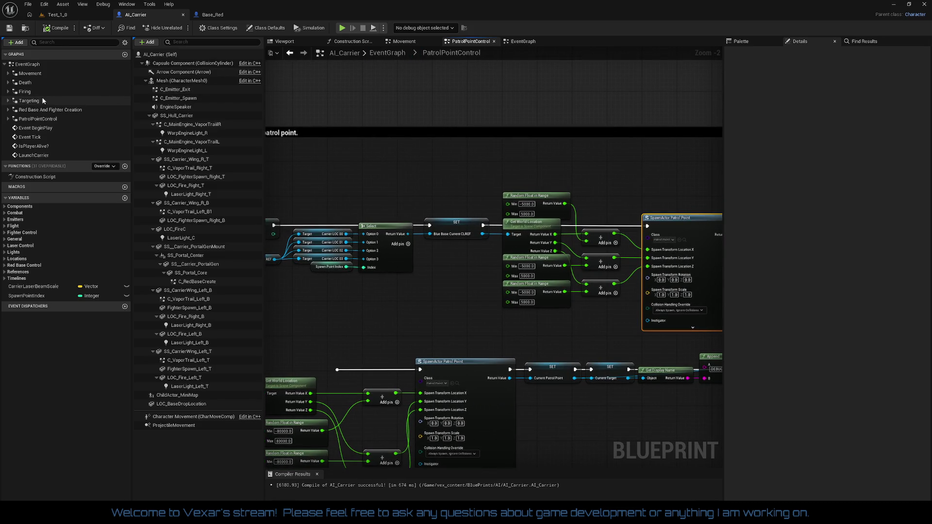
Open the Death graph and bring its Red Carrier Dies section into view
double_click(25, 83)
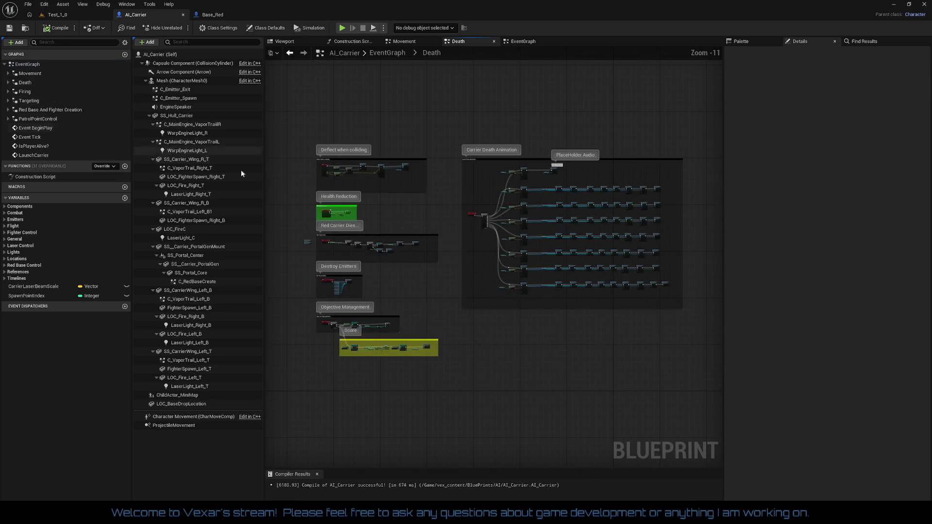
scroll(383, 226, "up", 4)
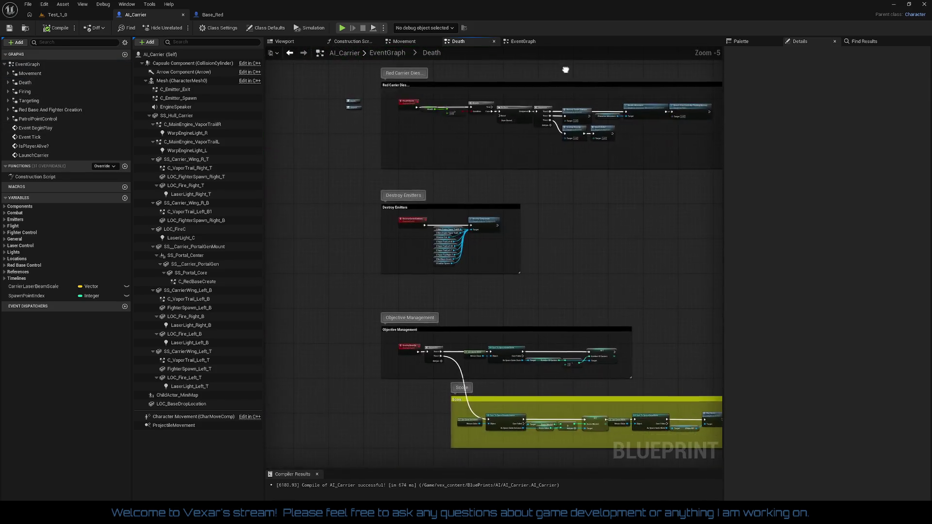
scroll(521, 219, "up", 2)
mouse_move(542, 85)
left_mouse_down()
mouse_move(537, 372)
mouse_move(511, 450)
left_mouse_up()
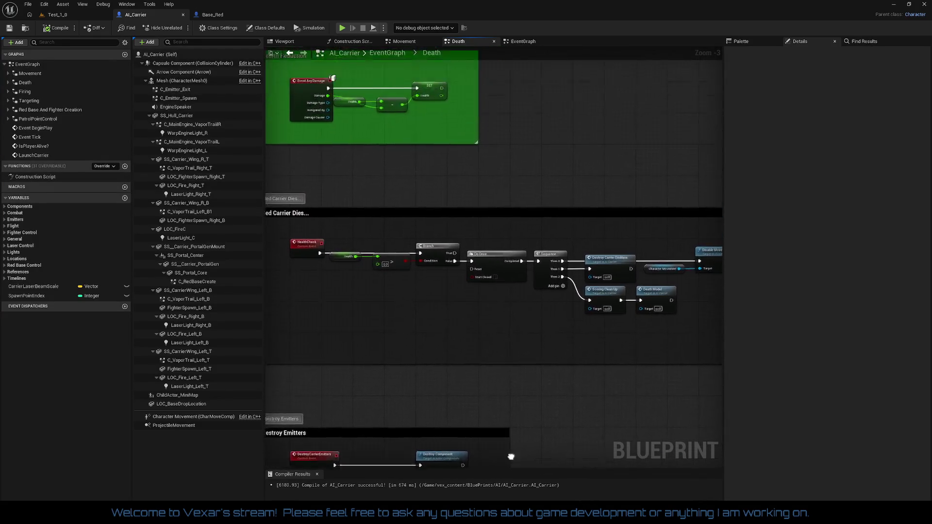
scroll(470, 388, "up", 1)
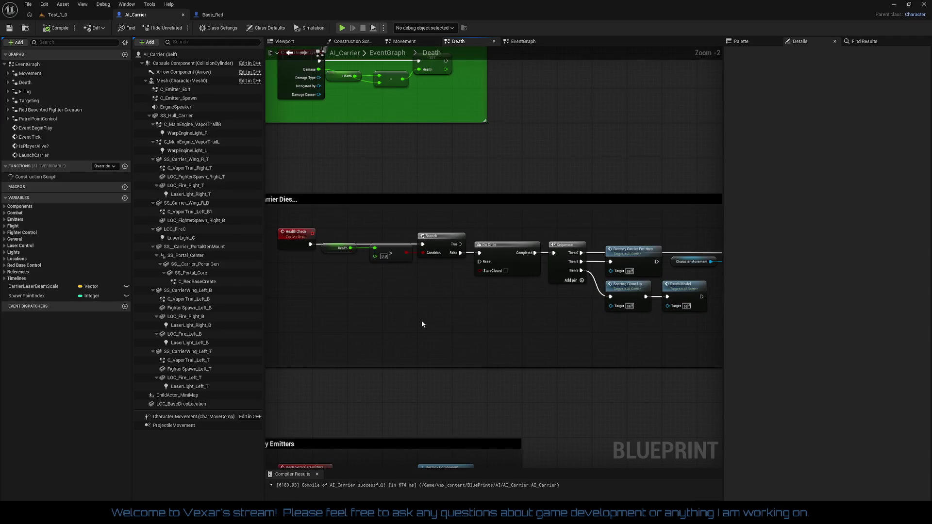
left_click_drag(424, 327, 336, 281)
Inspect the Branch, Sequence and Disable Movement chain, then show the EventGraph's Set Timer nodes
left_click_drag(425, 291, 366, 291)
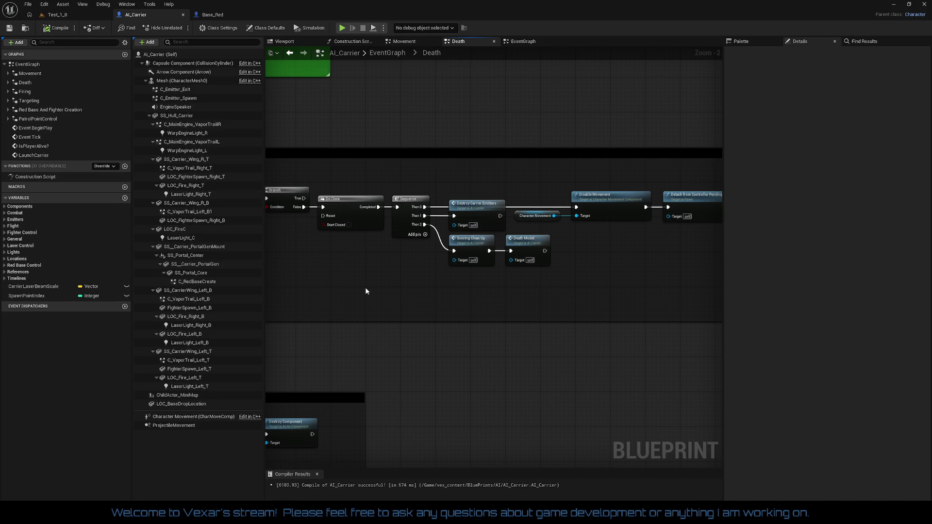
left_click_drag(366, 292, 395, 276)
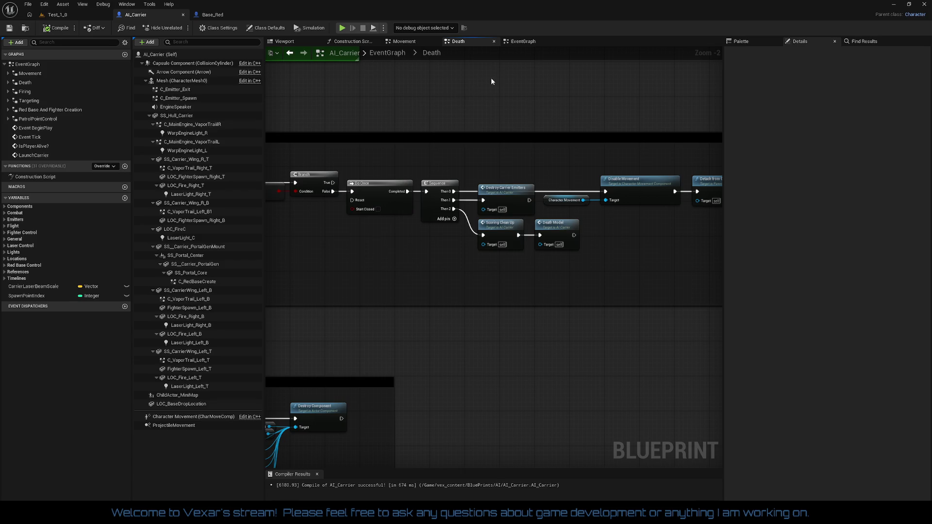
left_click(522, 43)
mouse_move(485, 323)
left_mouse_down()
mouse_move(534, 240)
mouse_move(850, 230)
left_mouse_up()
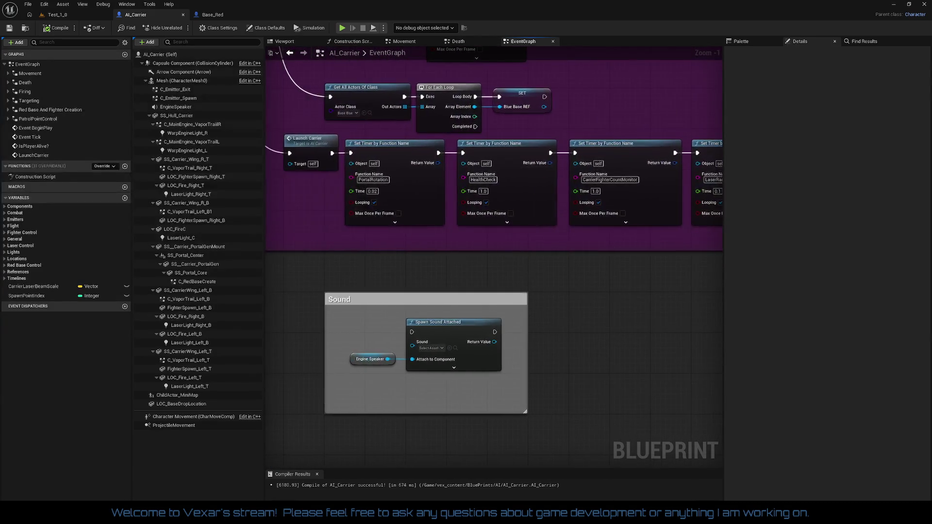
Switch to the Movement graph and frame the AutoMovement comment and its Redbase speed modifier nodes
left_click_drag(661, 278, 651, 280)
left_click_drag(542, 280, 658, 288)
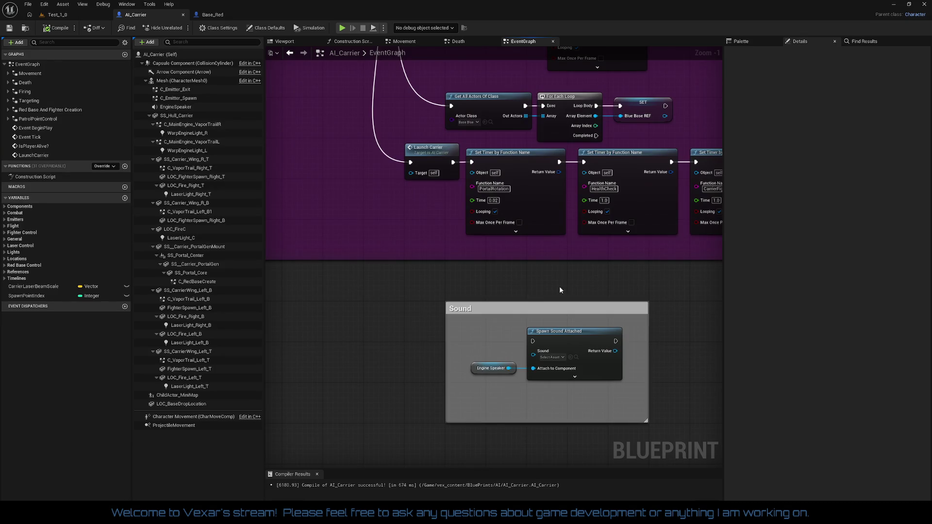
scroll(464, 254, "down", 4)
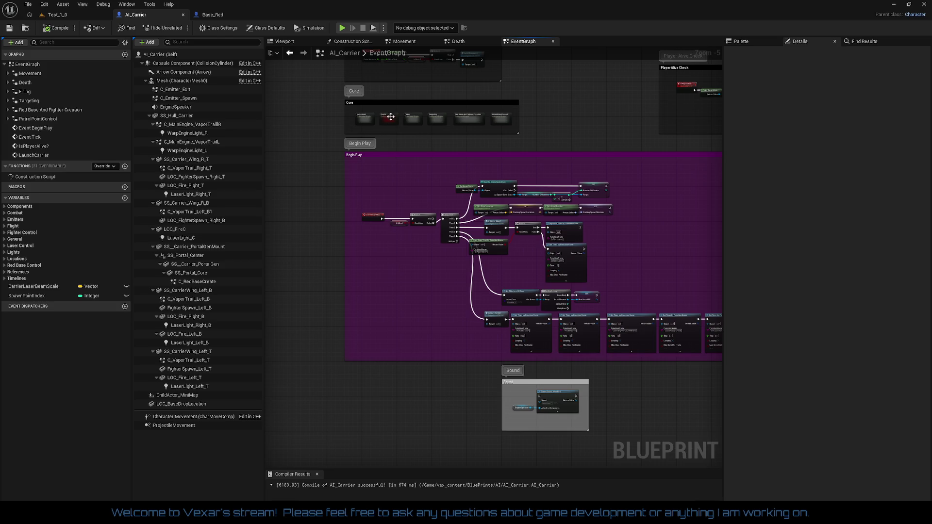
left_click(415, 42)
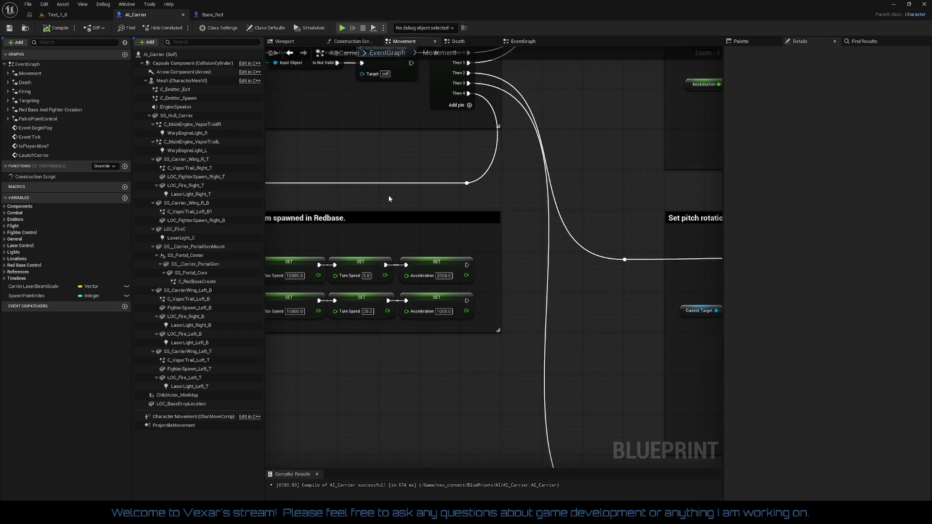
left_click_drag(386, 193, 635, 344)
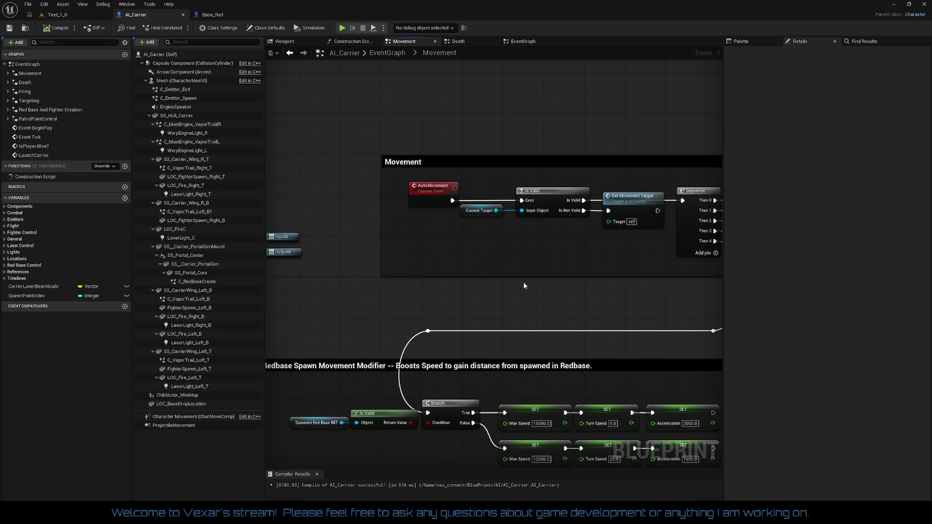
left_click_drag(524, 265, 415, 250)
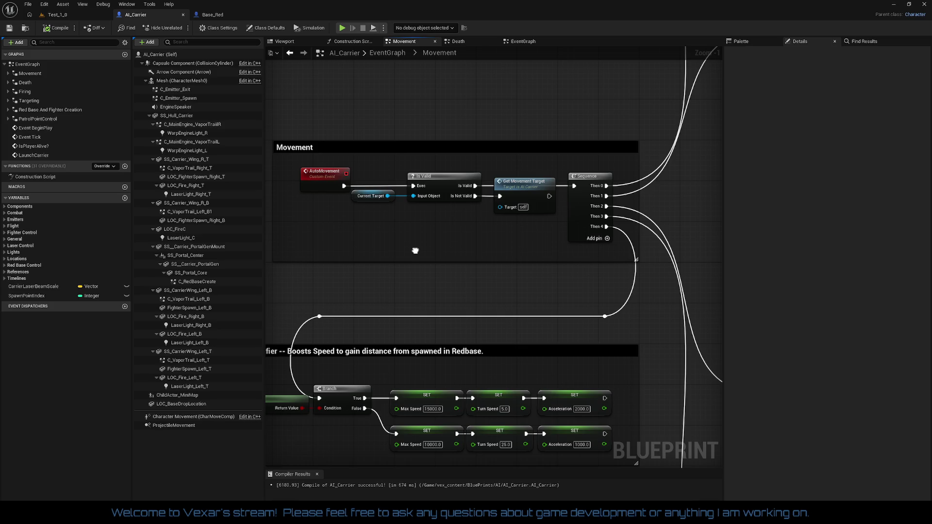
mouse_move(415, 250)
left_mouse_down()
mouse_move(413, 232)
mouse_move(380, 232)
left_mouse_up()
double_click(484, 178)
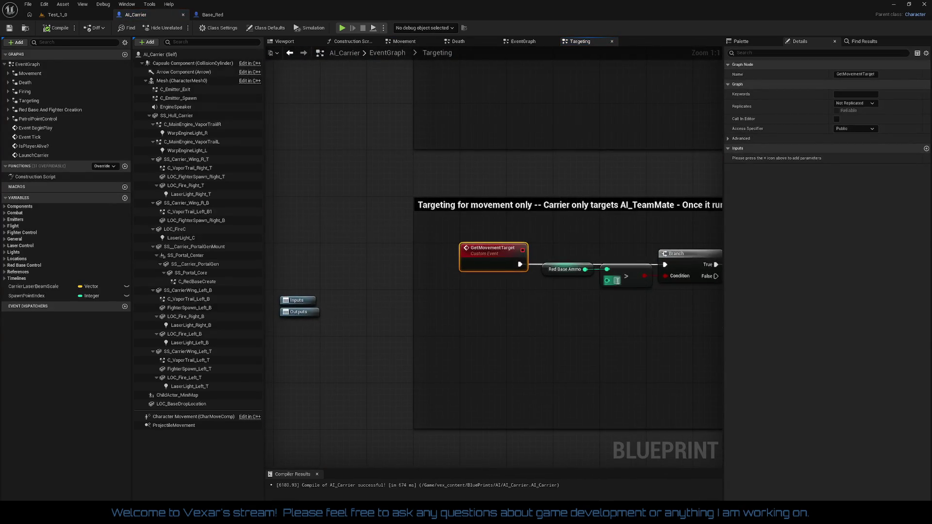
Follow the GetMovementTarget chain through Spawn Patrol Target, the timeline, Is Valid, Branch and Print String
left_click_drag(555, 313, 395, 289)
left_click_drag(533, 294, 358, 279)
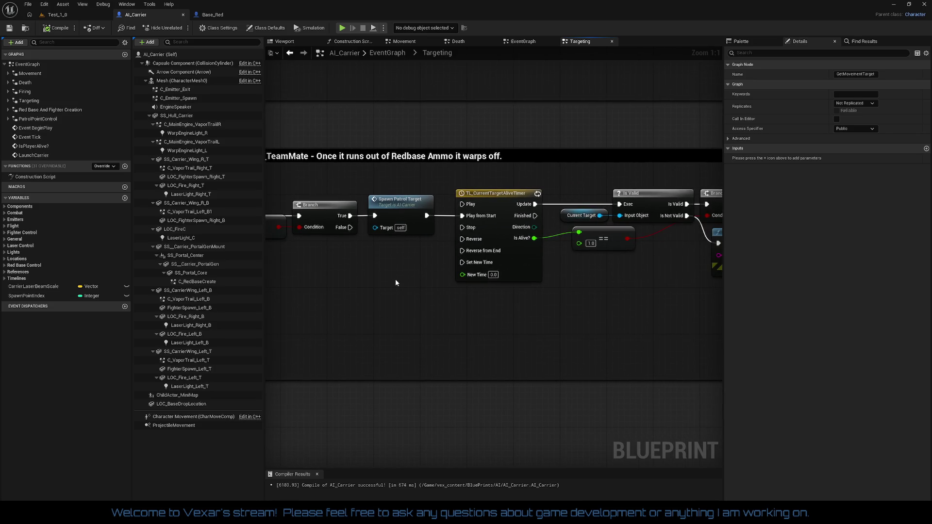
left_click_drag(432, 302, 307, 303)
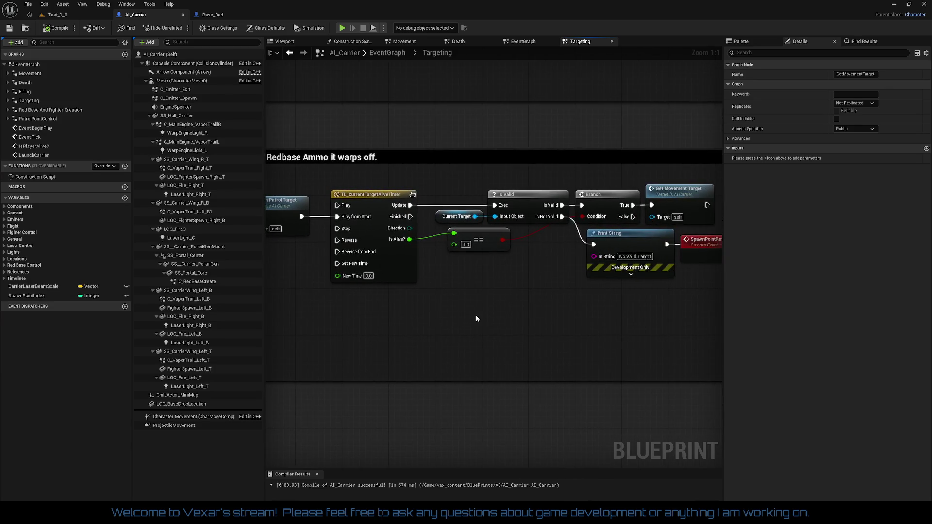
left_click_drag(476, 319, 354, 314)
scroll(424, 314, "down", 2)
mouse_move(415, 315)
left_mouse_down()
mouse_move(626, 324)
mouse_move(612, 362)
mouse_move(620, 418)
mouse_move(666, 401)
left_mouse_up()
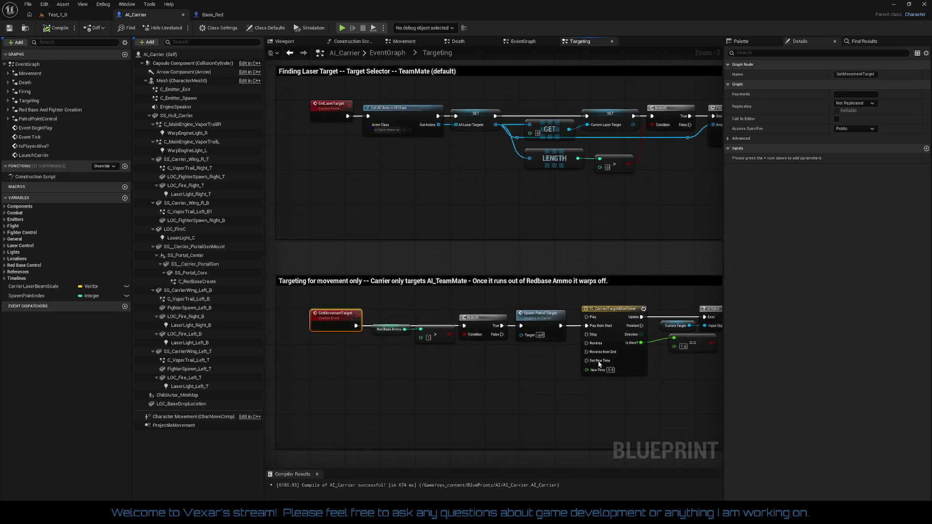
Frame both targeting comment blocks, including the laser target nodes and the movement-targeting block
scroll(494, 265, "down", 3)
scroll(493, 265, "up", 5)
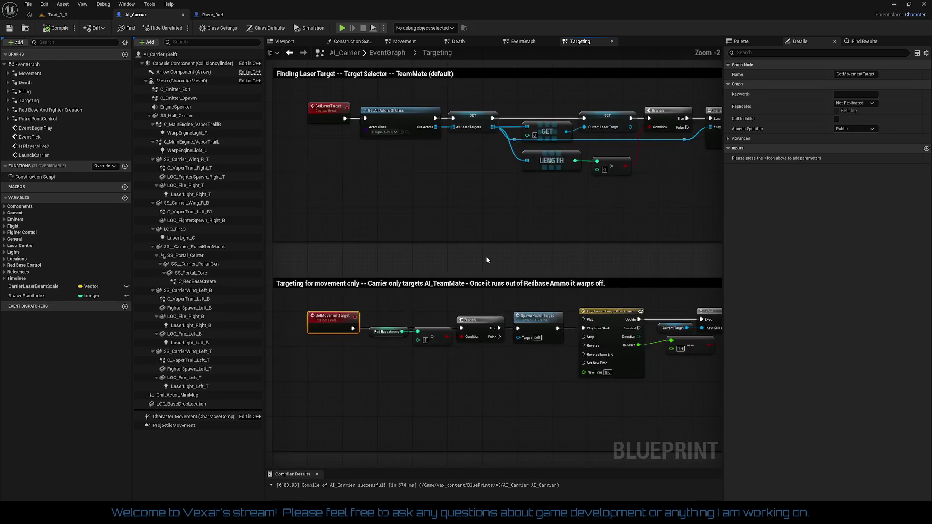
scroll(492, 280, "down", 3)
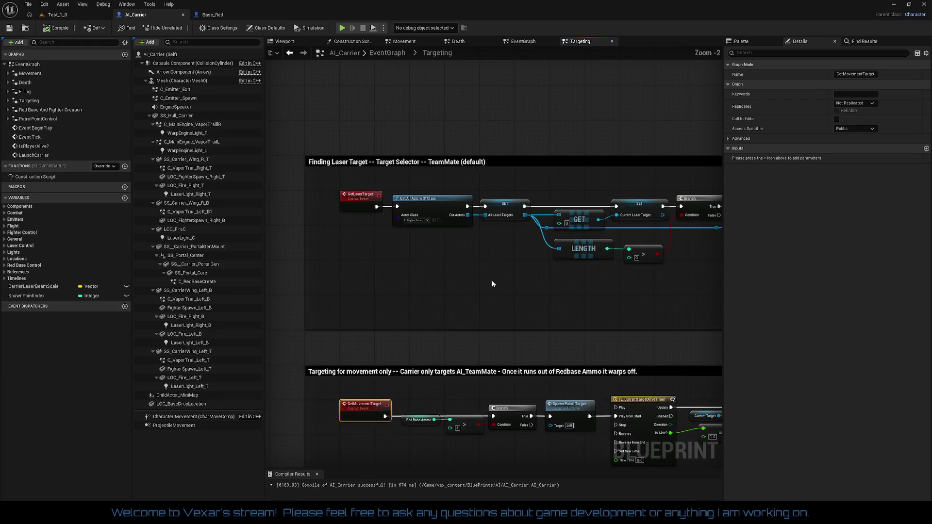
left_click_drag(491, 279, 184, 240)
scroll(483, 314, "down", 1)
mouse_move(483, 314)
left_mouse_down()
mouse_move(514, 306)
mouse_move(489, 140)
left_mouse_up()
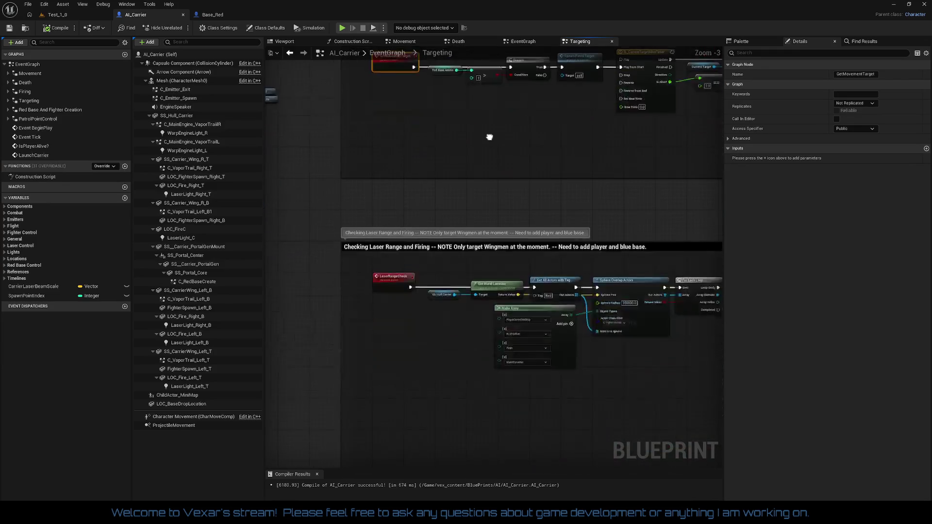
scroll(474, 208, "up", 1)
scroll(514, 224, "down", 4)
scroll(502, 339, "up", 2)
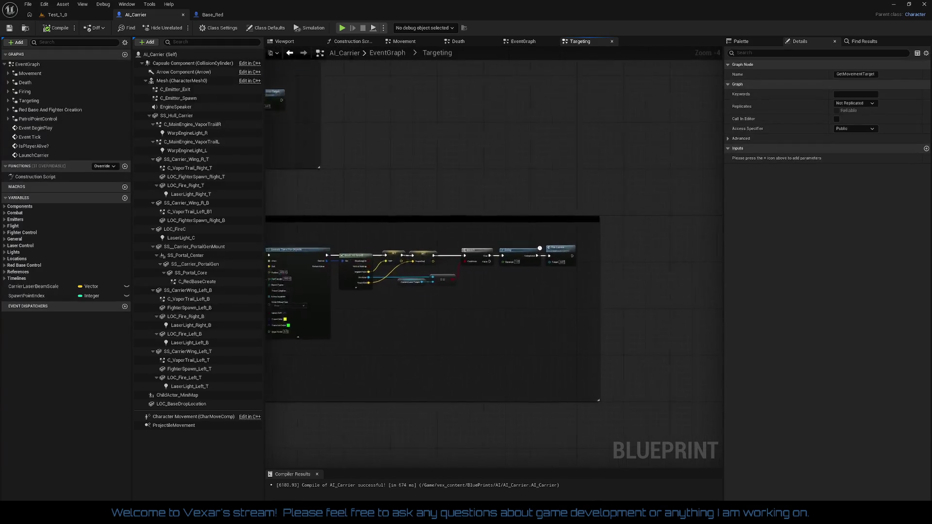
left_click_drag(501, 340, 592, 427)
scroll(520, 260, "up", 1)
left_click_drag(520, 260, 480, 308)
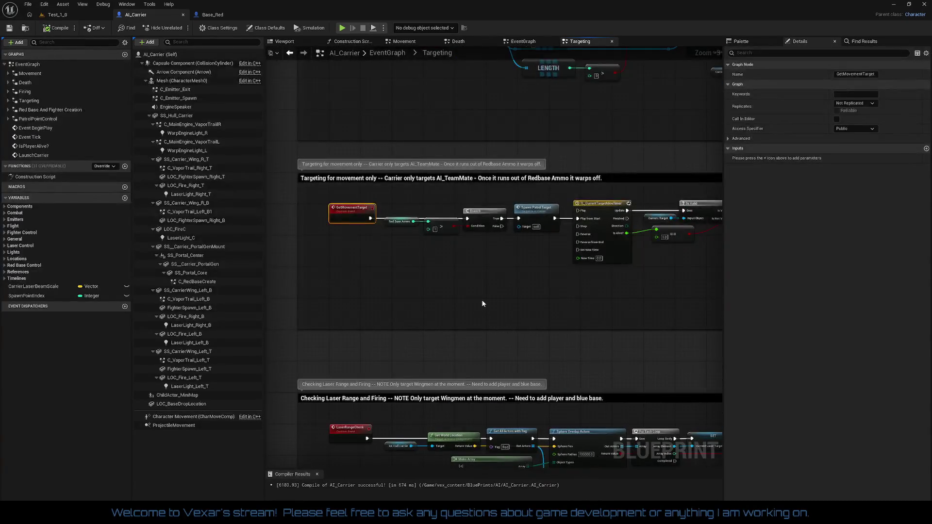
scroll(499, 287, "up", 2)
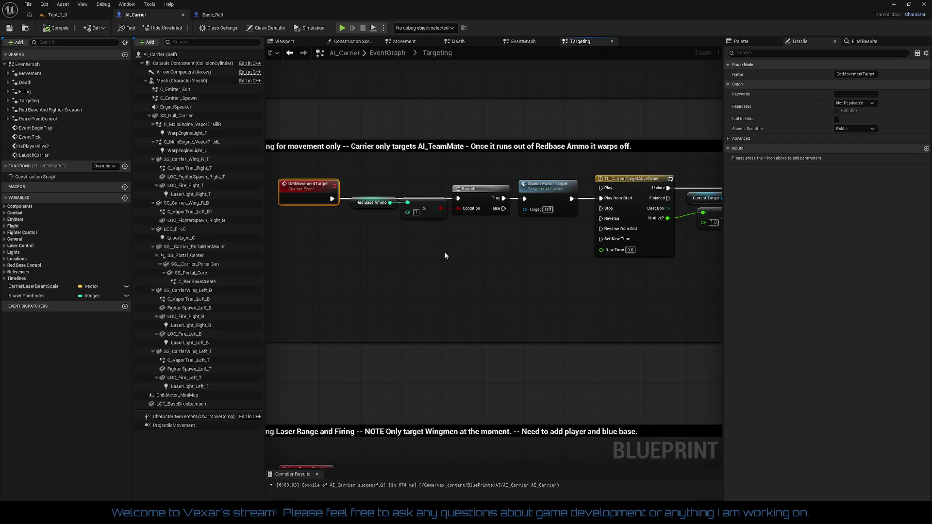
mouse_move(526, 293)
left_mouse_down()
mouse_move(300, 298)
mouse_move(469, 303)
left_mouse_up()
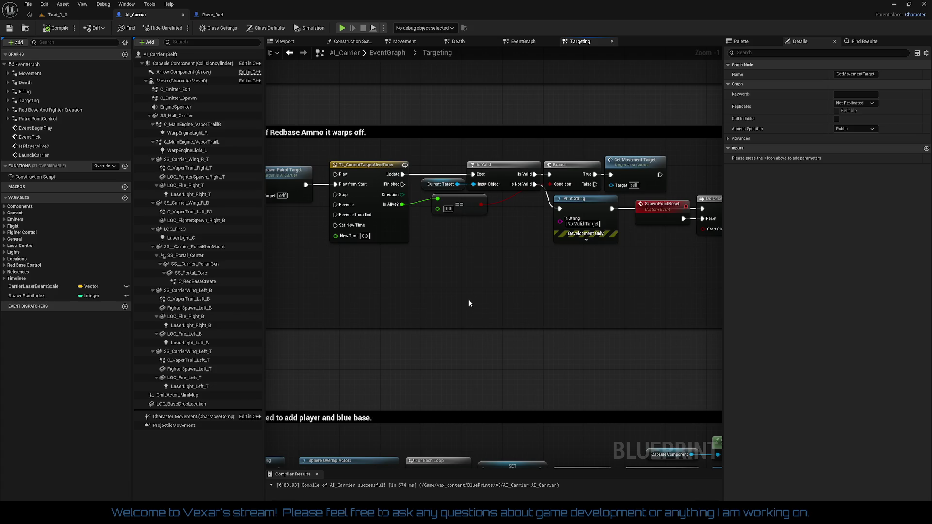
left_click_drag(469, 303, 722, 304)
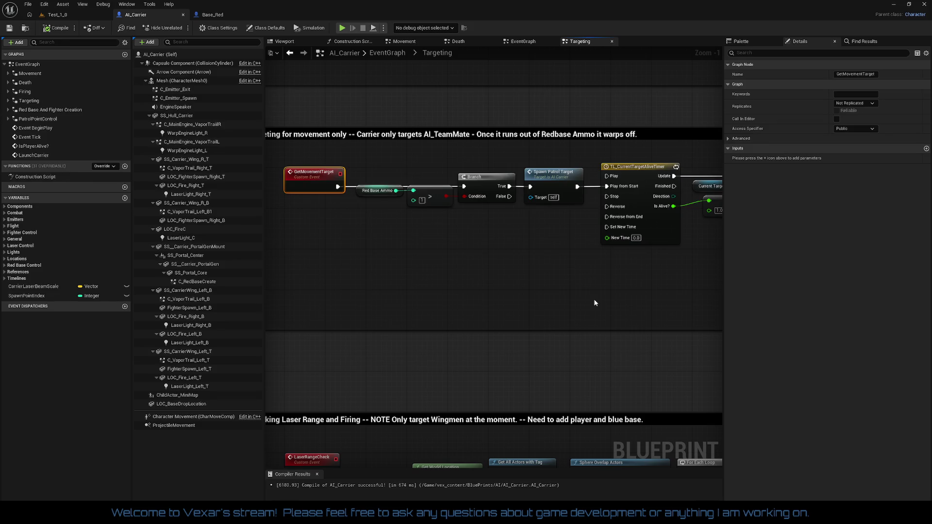
mouse_move(579, 301)
left_mouse_down()
mouse_move(660, 293)
mouse_move(570, 304)
left_mouse_up()
scroll(571, 304, "down", 2)
mouse_move(414, 300)
left_mouse_down()
mouse_move(280, 314)
mouse_move(285, 358)
mouse_move(604, 354)
left_mouse_up()
scroll(564, 346, "up", 2)
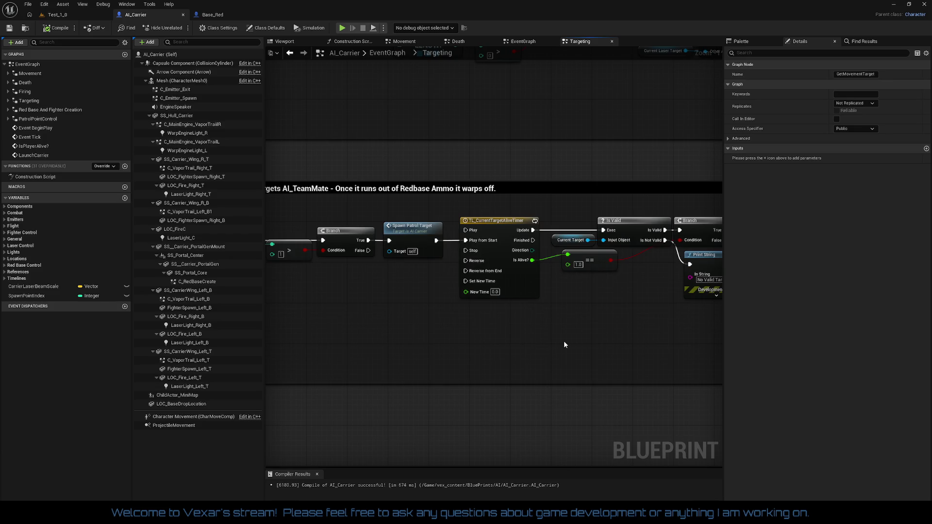
mouse_move(563, 341)
left_mouse_down()
mouse_move(304, 323)
mouse_move(528, 326)
left_mouse_up()
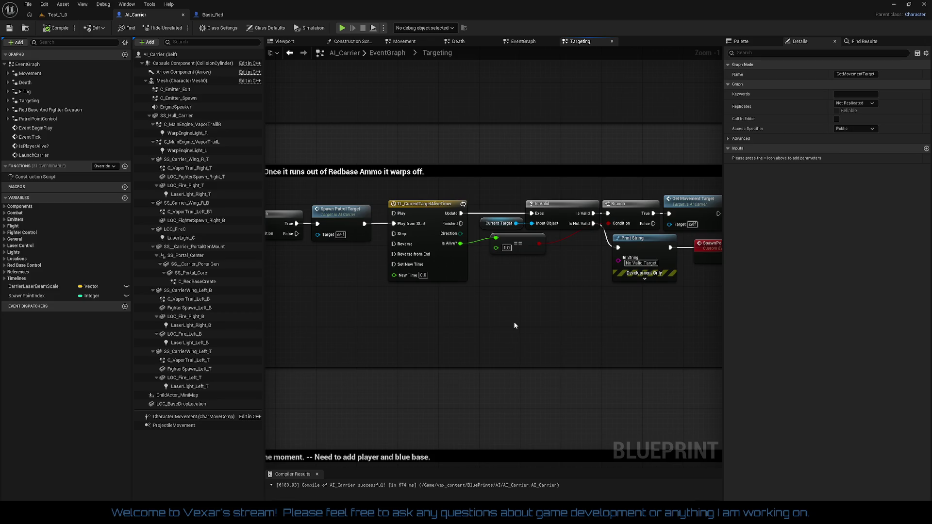
mouse_move(514, 324)
left_mouse_down()
mouse_move(424, 325)
mouse_move(718, 324)
mouse_move(485, 319)
mouse_move(654, 308)
left_mouse_up()
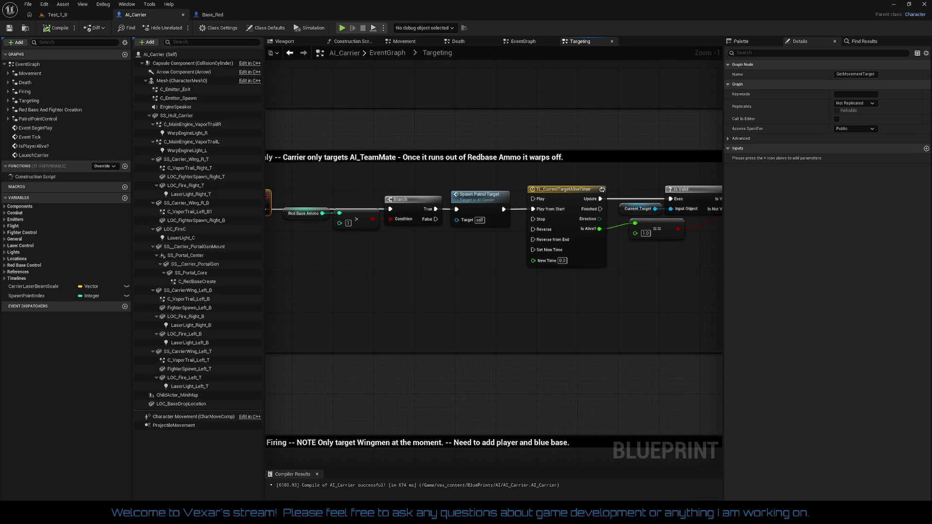
double_click(38, 119)
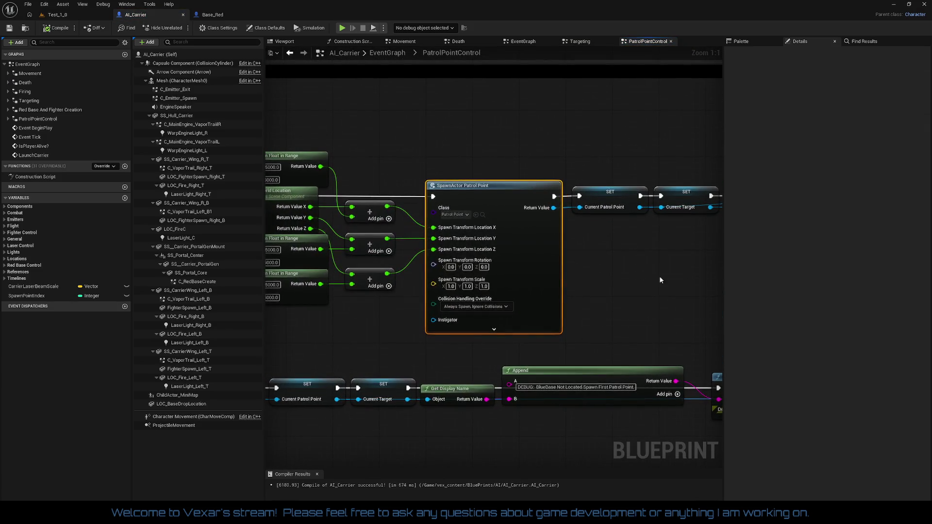
Return to the Movement graph and center its AutoMovement comment and nodes
scroll(366, 229, "up", 2)
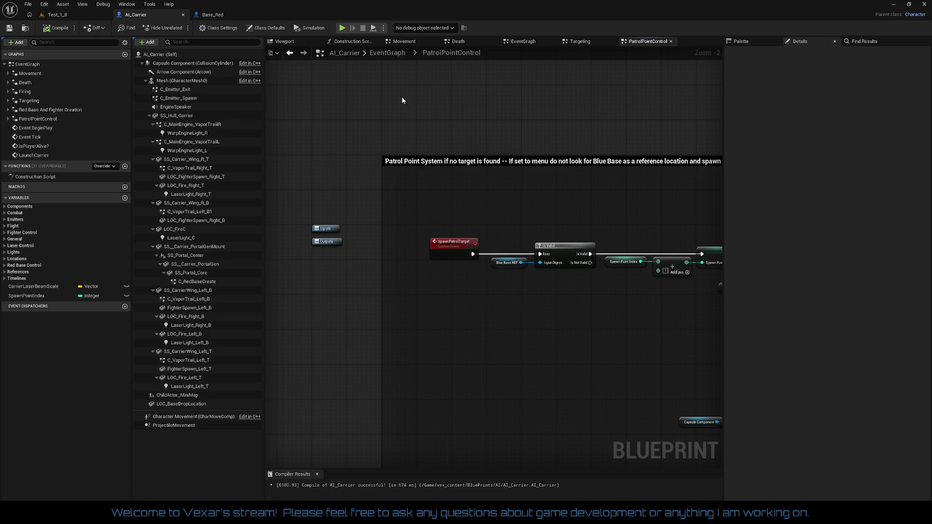
left_click(405, 46)
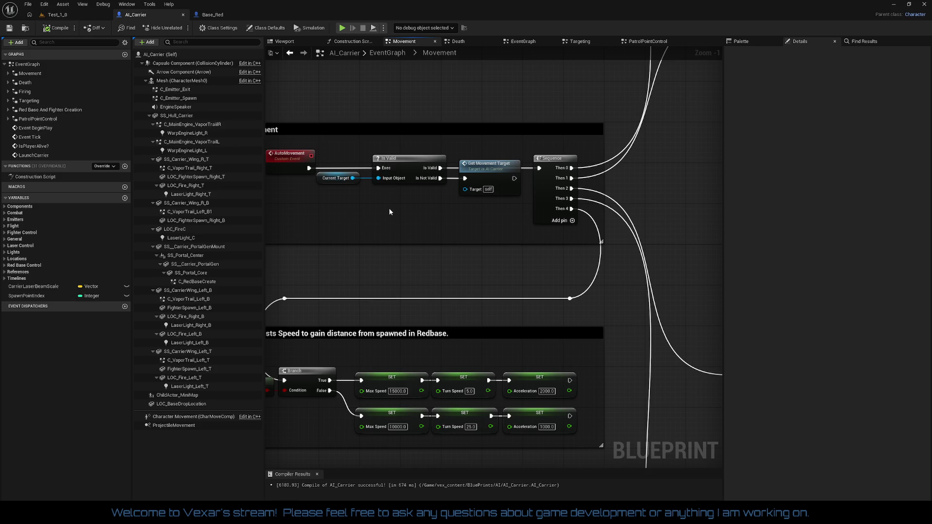
left_click_drag(388, 208, 491, 239)
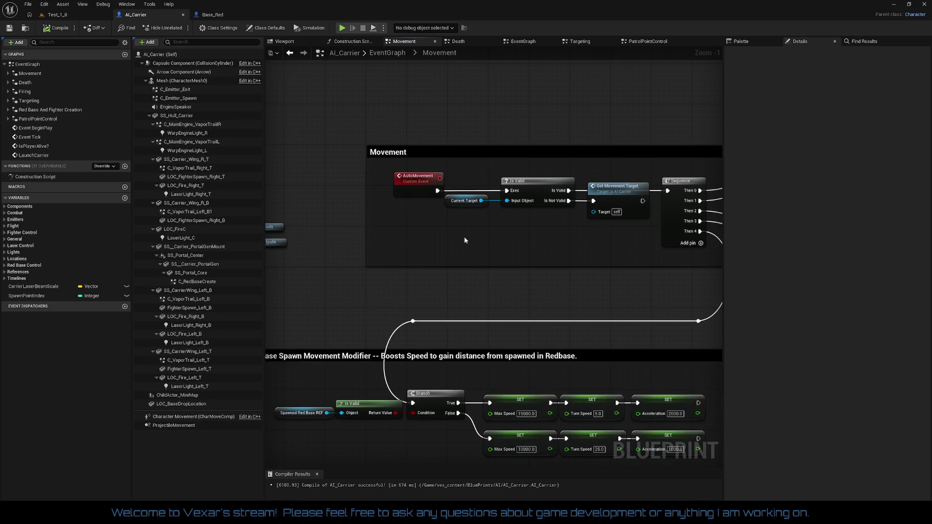
left_click(4, 240)
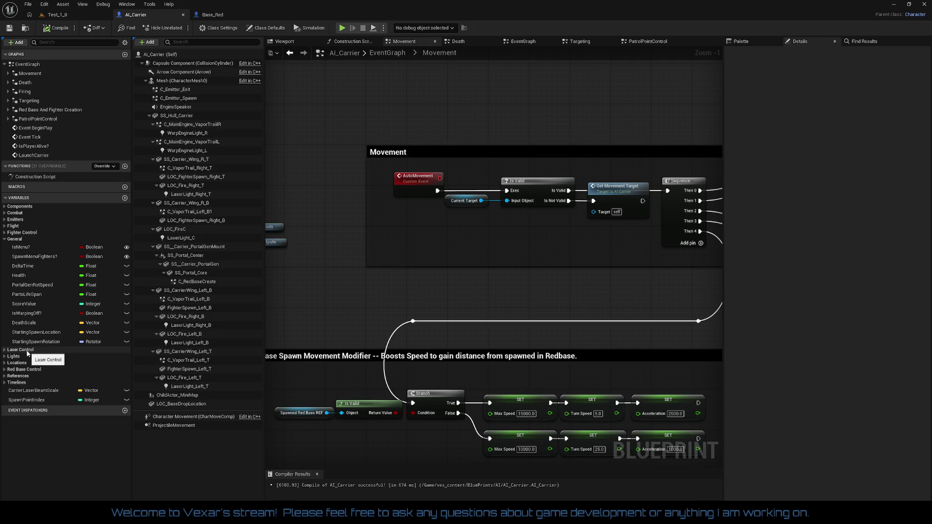
Expand the Timelines, References, Red Base Control, Locations and Lights categories to review their variables
left_click(5, 383)
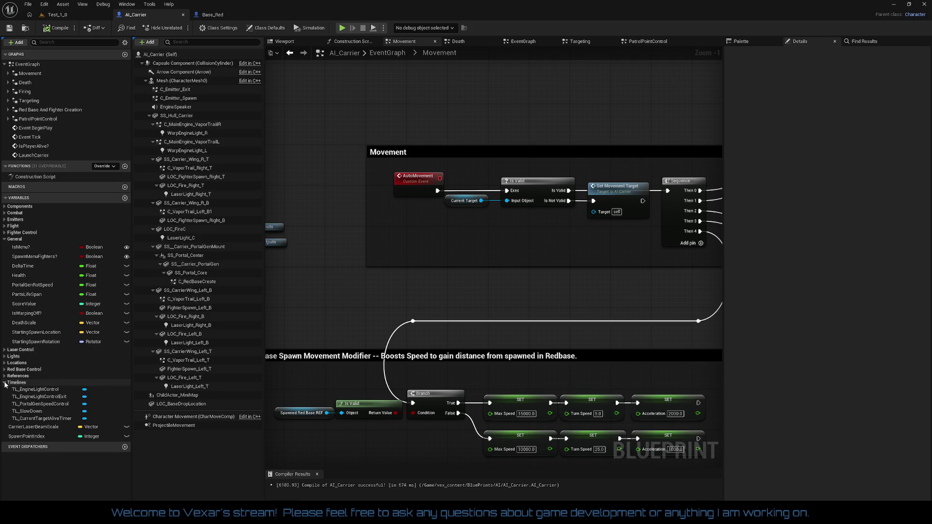
left_click(5, 376)
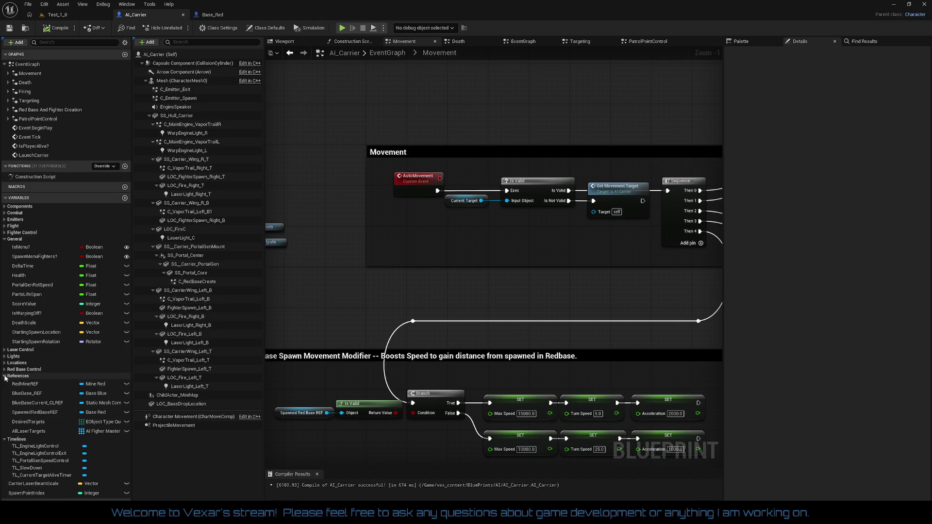
left_click(4, 370)
left_click(5, 363)
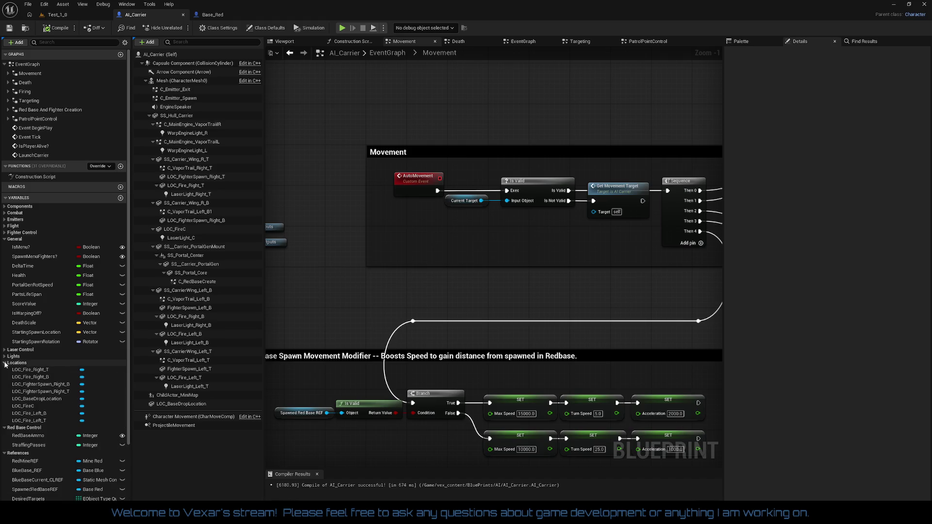
left_click(6, 356)
left_click(6, 356)
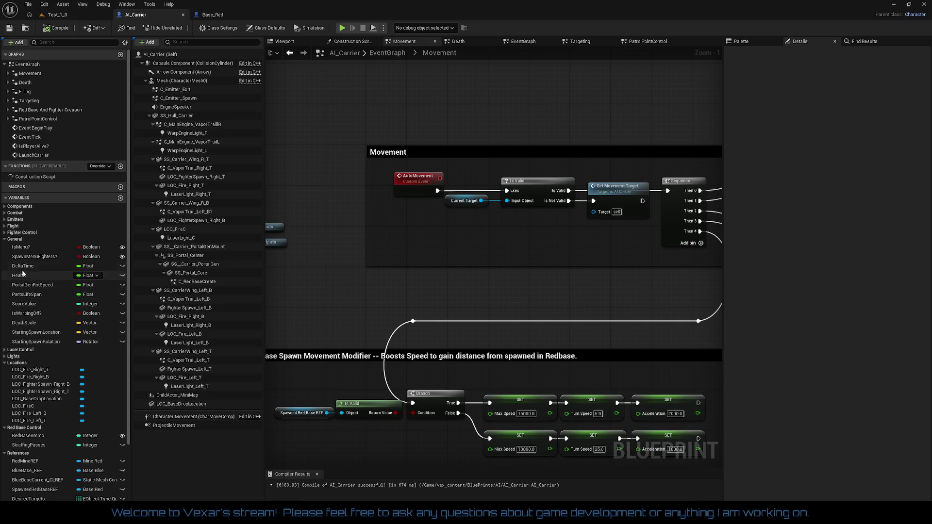
Collapse General, Lights, Locations, Red Base Control, References and Timelines into a short list
left_click(6, 240)
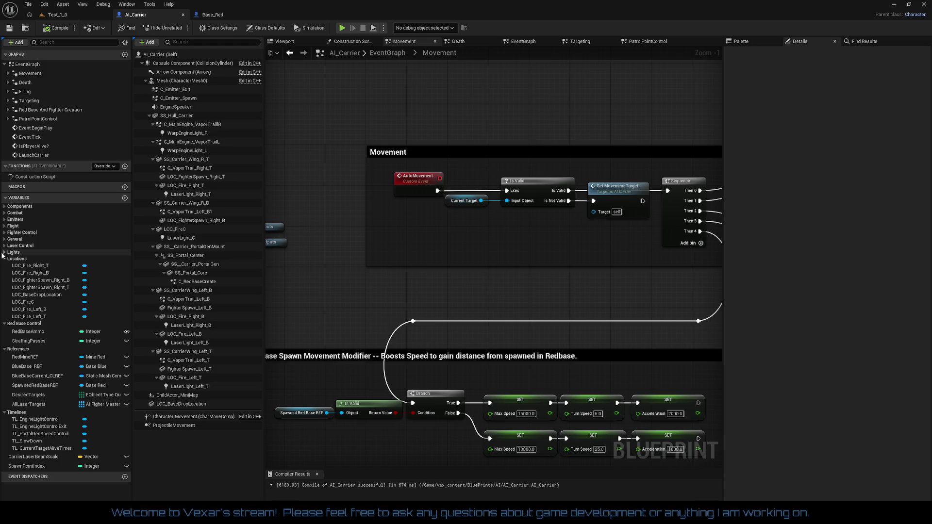
left_click(3, 253)
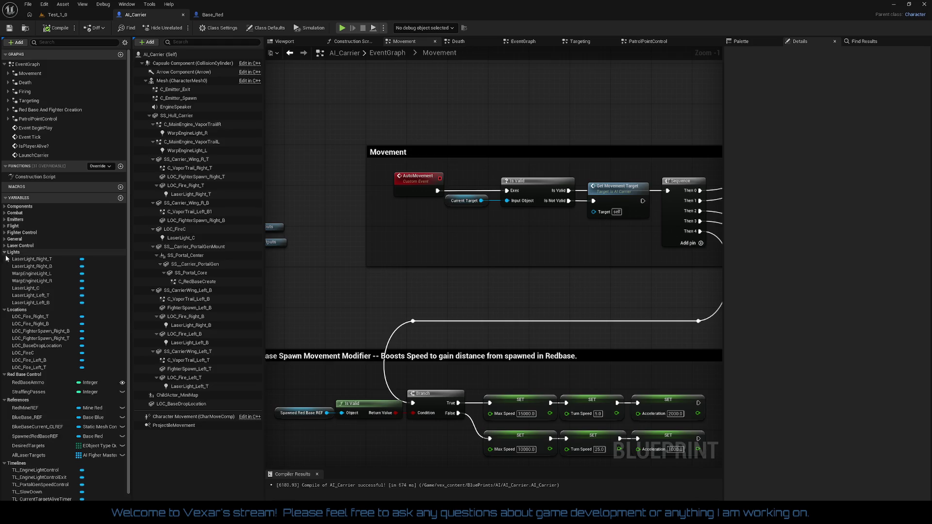
left_click(6, 252)
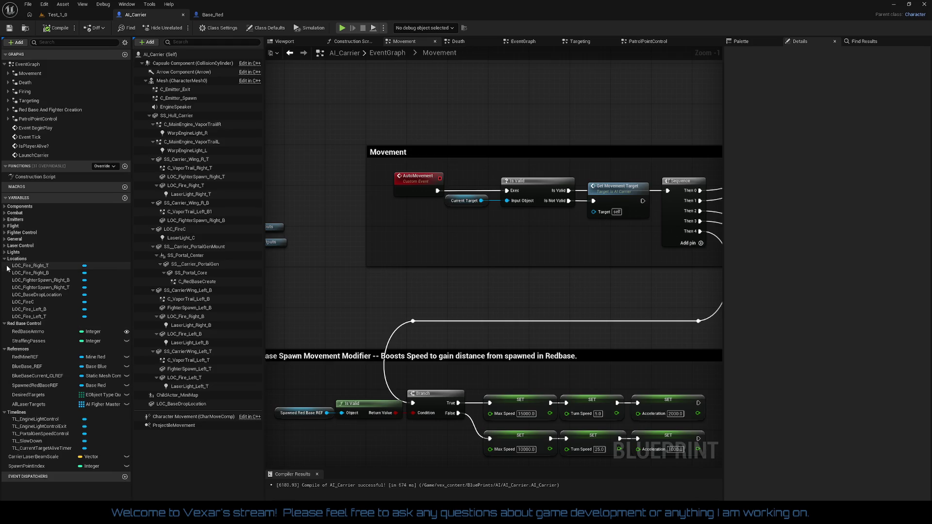
left_click(6, 261)
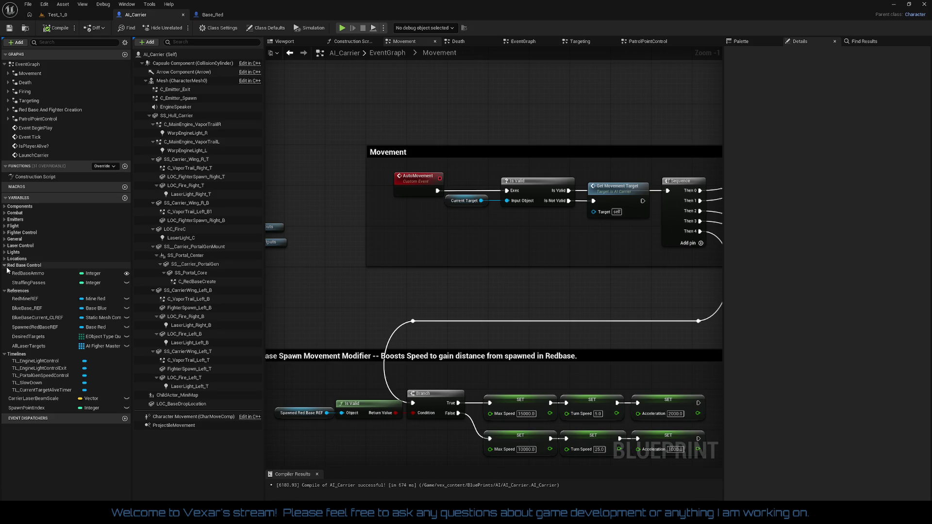
left_click(5, 265)
left_click(5, 272)
left_click(5, 278)
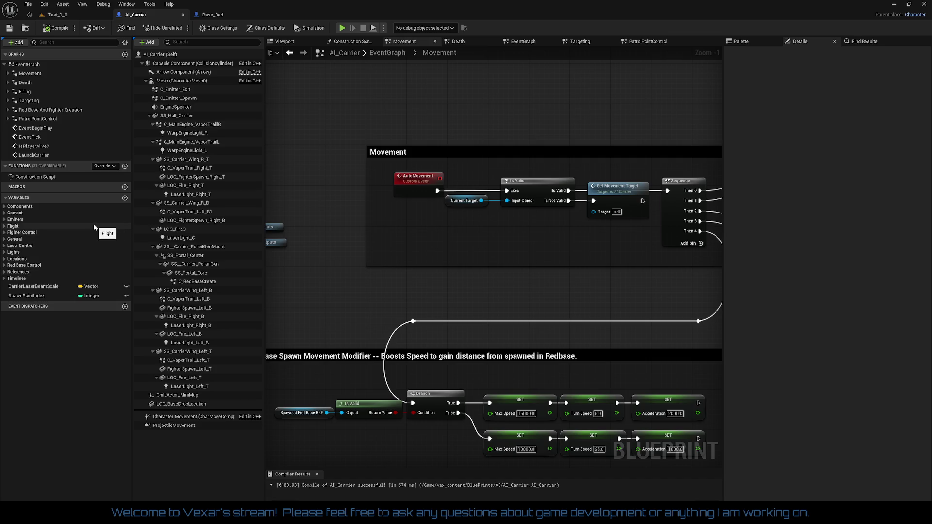
Create a Boolean variable named IsDying?, briefly placing and then deleting its getter in the Movement graph
left_click(124, 198)
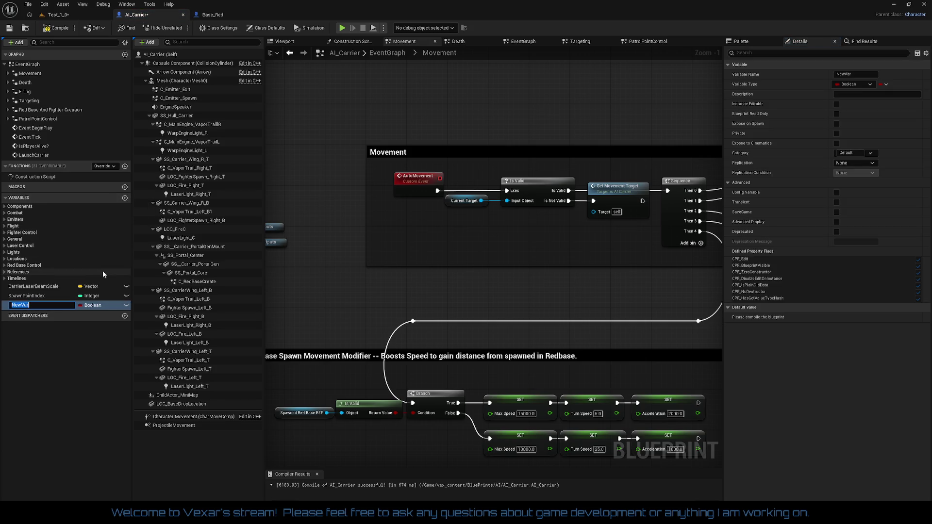
type("IsD")
type("ying?")
key("Return")
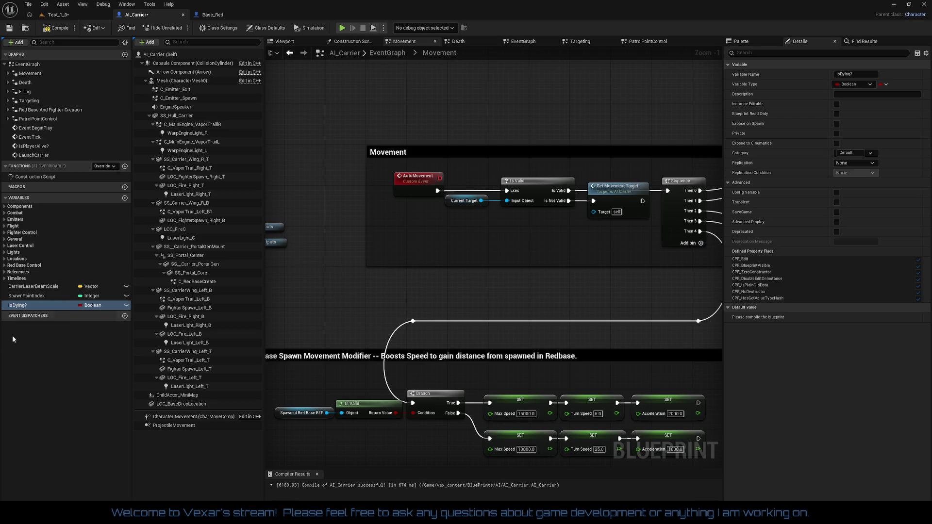
left_click_drag(20, 307, 473, 219)
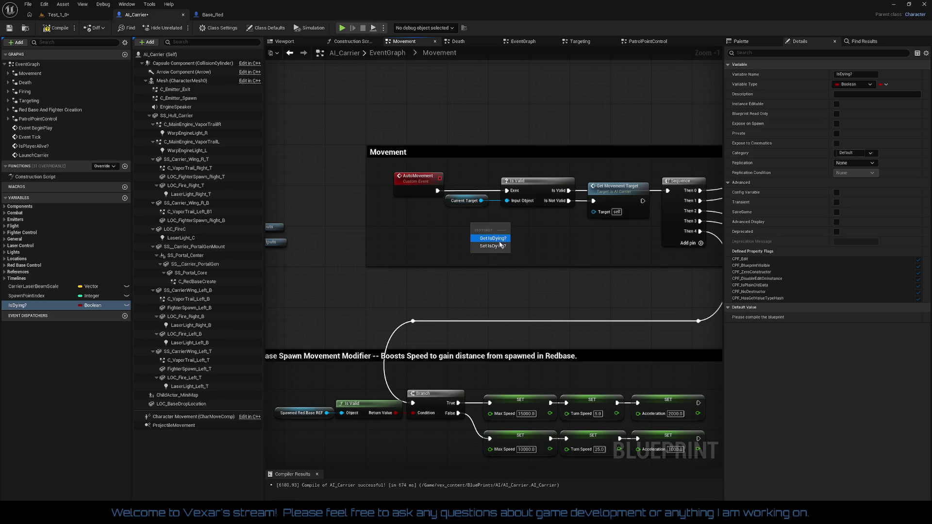
left_click(492, 238)
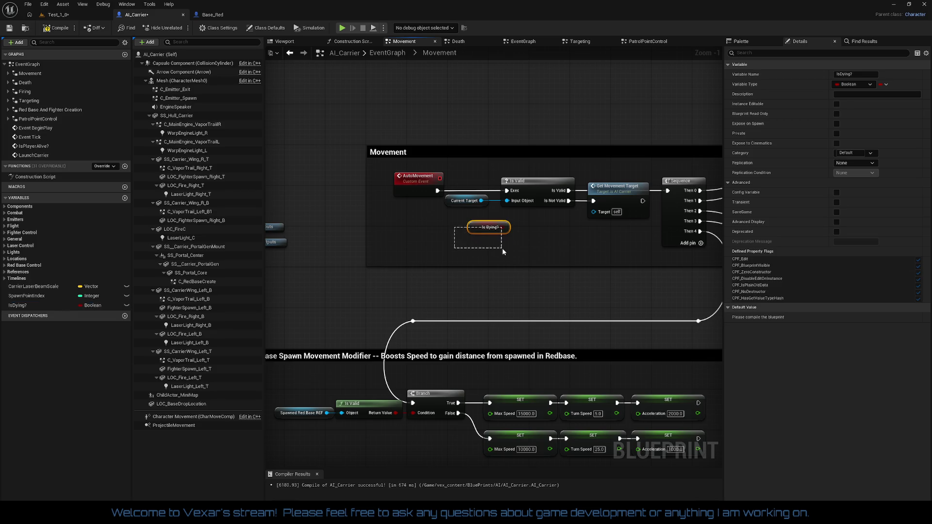
key("Delete")
left_click_drag(518, 260, 480, 151)
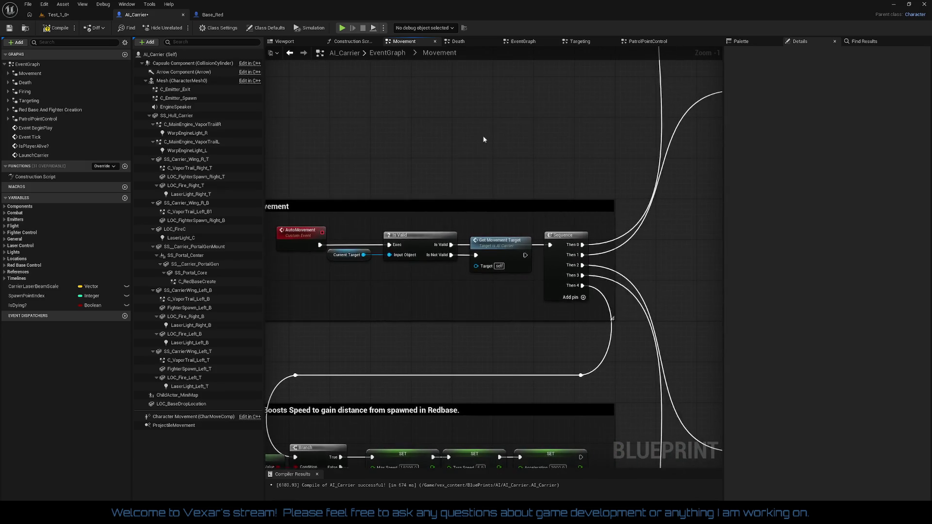
In the EventGraph, insert a Branch on Is Dying? between the Is Menu? Branch's False and Auto Movement
left_click(522, 41)
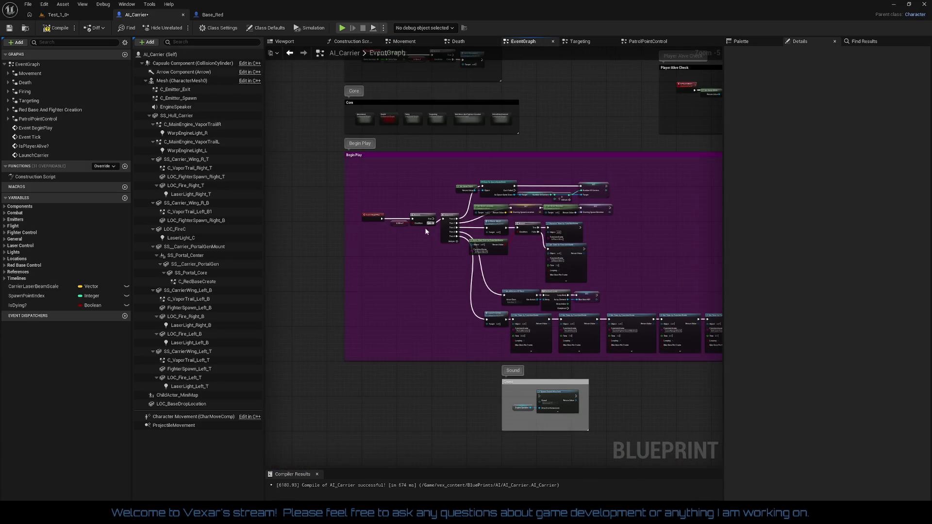
scroll(445, 315, "up", 3)
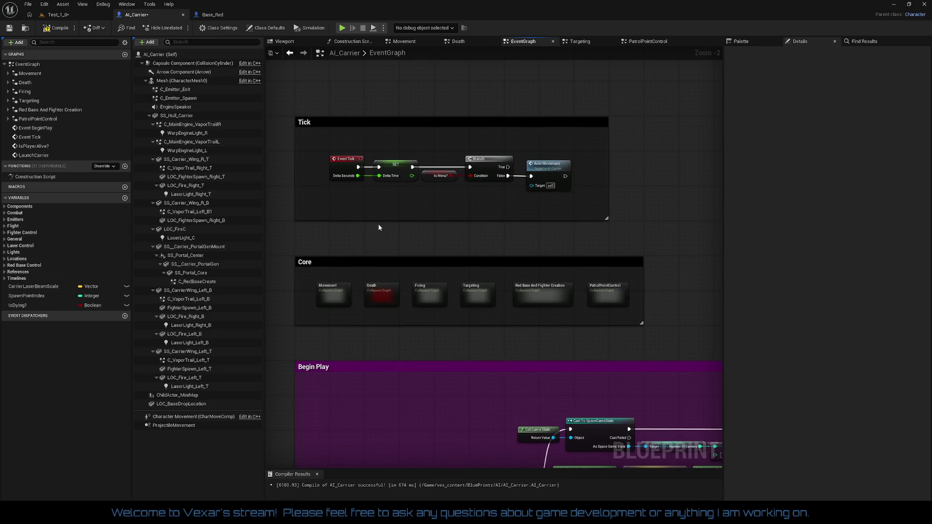
key("ctrl+v")
scroll(423, 208, "up", 3)
mouse_move(426, 272)
left_mouse_down()
mouse_move(408, 278)
mouse_move(433, 255)
mouse_move(468, 247)
left_mouse_up()
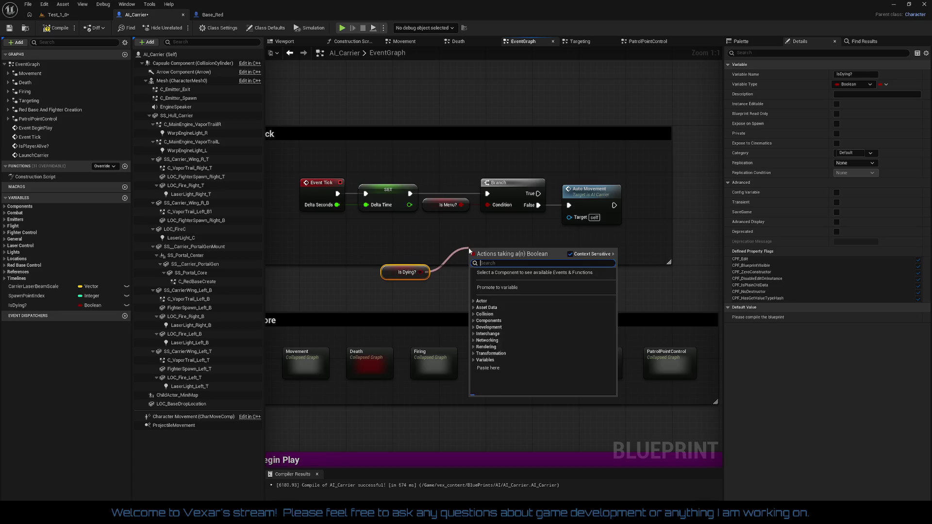
type("branch")
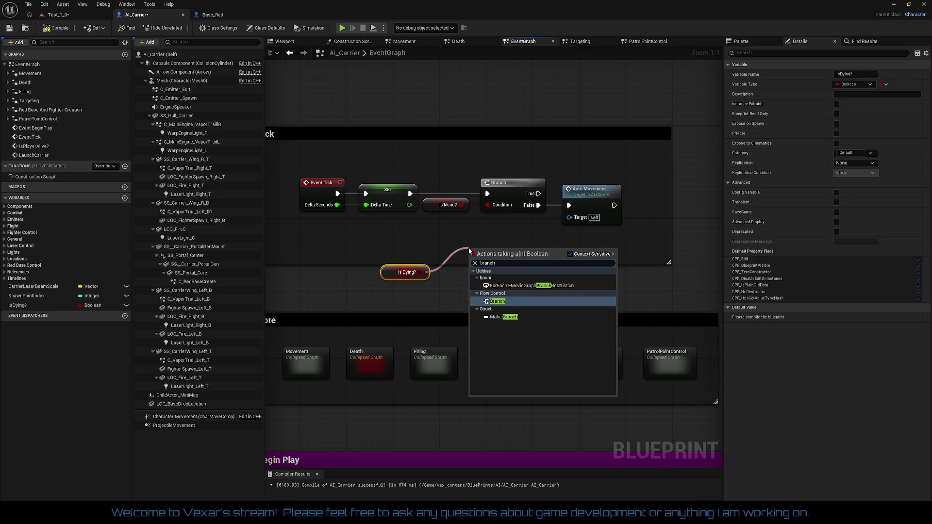
key("Return")
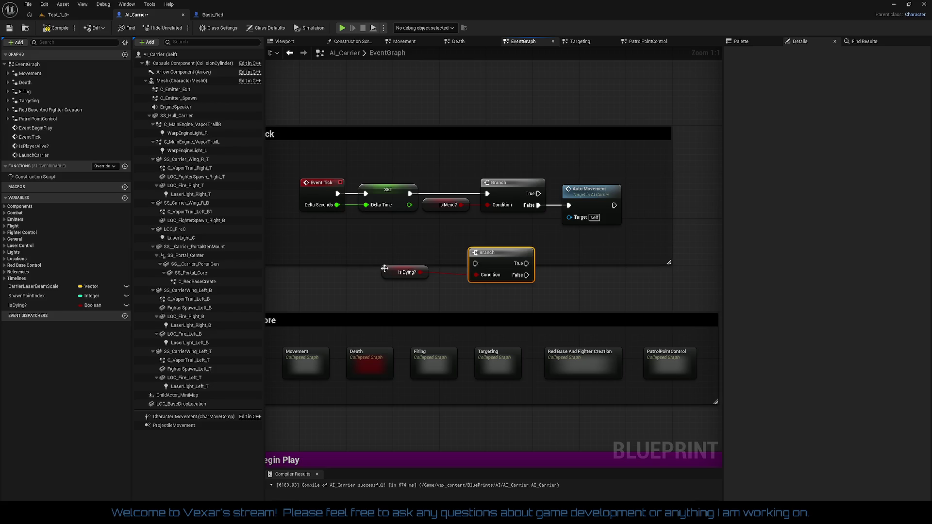
left_click_drag(390, 273, 425, 276)
left_click_drag(427, 244, 537, 295)
mouse_move(538, 255)
left_mouse_down()
mouse_move(572, 203)
mouse_move(637, 202)
left_mouse_up()
mouse_move(476, 264)
left_mouse_down()
mouse_move(562, 209)
mouse_move(538, 205)
left_mouse_up()
Rearrange the Is Dying? and Auto Movement nodes and resize the Tick comment box to fit them
mouse_move(505, 265)
left_mouse_down()
mouse_move(508, 291)
mouse_move(593, 217)
mouse_move(588, 212)
left_mouse_up()
mouse_move(648, 200)
left_mouse_down()
mouse_move(663, 203)
mouse_move(661, 212)
left_mouse_up()
mouse_move(431, 268)
left_mouse_down()
mouse_move(509, 217)
mouse_move(502, 224)
left_mouse_up()
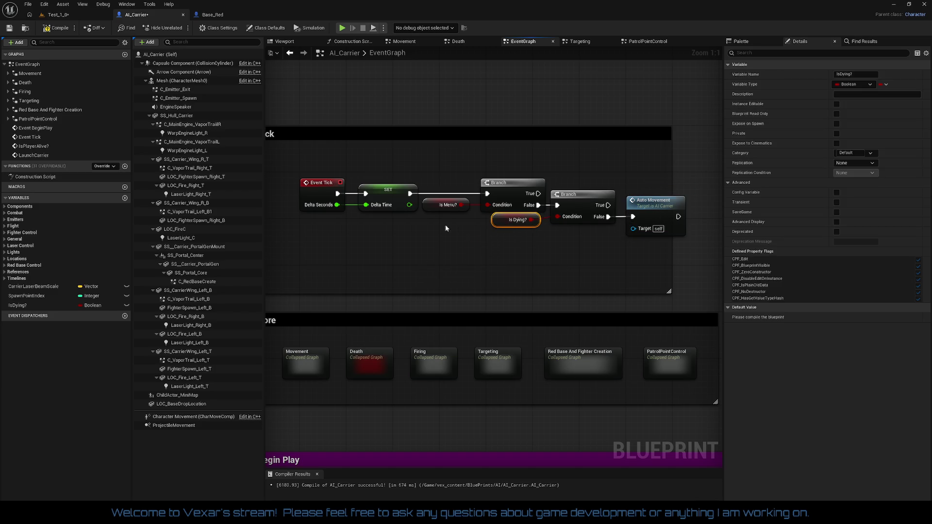
mouse_move(330, 165)
left_mouse_down()
mouse_move(675, 238)
mouse_move(645, 261)
left_mouse_up()
left_click(645, 261)
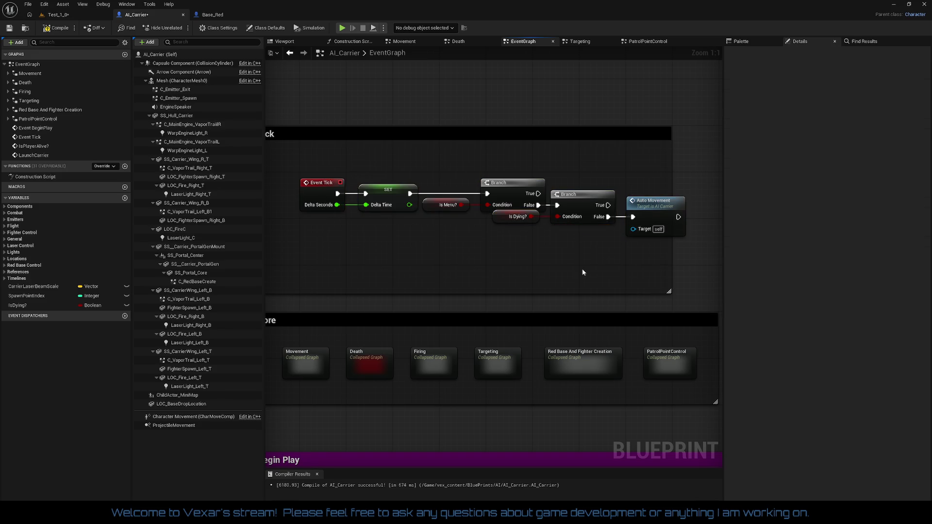
mouse_move(288, 166)
left_mouse_down()
mouse_move(375, 170)
mouse_move(735, 254)
mouse_move(637, 258)
left_mouse_up()
mouse_move(554, 257)
left_mouse_down()
mouse_move(611, 256)
mouse_move(599, 256)
mouse_move(599, 295)
left_mouse_up()
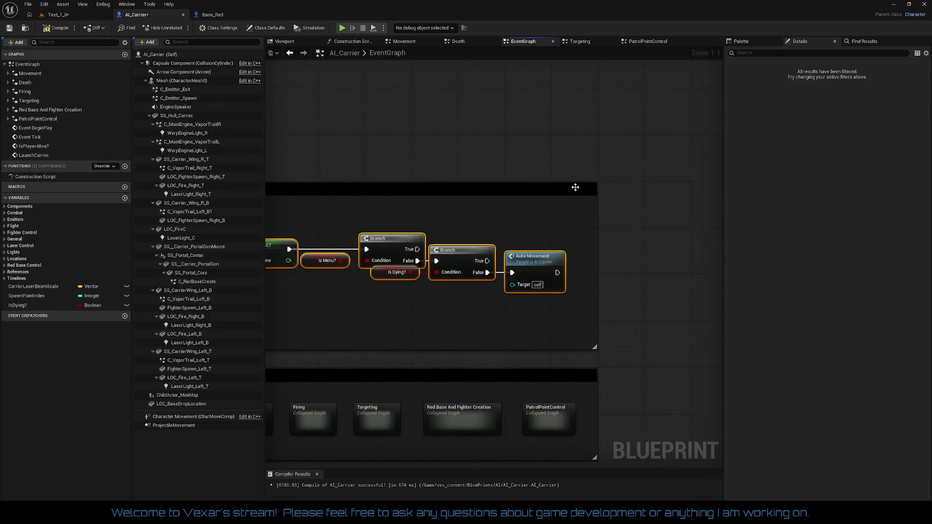
left_click_drag(576, 189, 578, 143)
left_click_drag(562, 302, 562, 313)
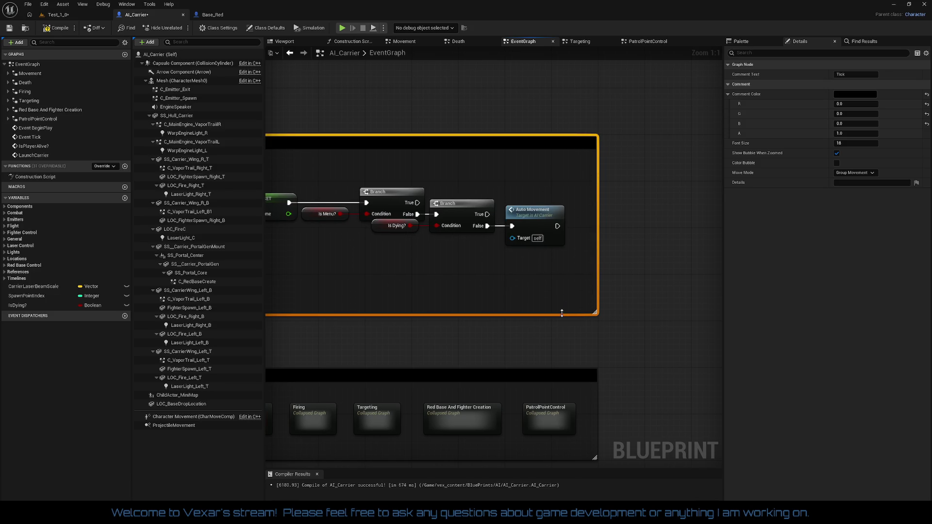
left_click(493, 286)
left_click_drag(493, 287, 530, 270)
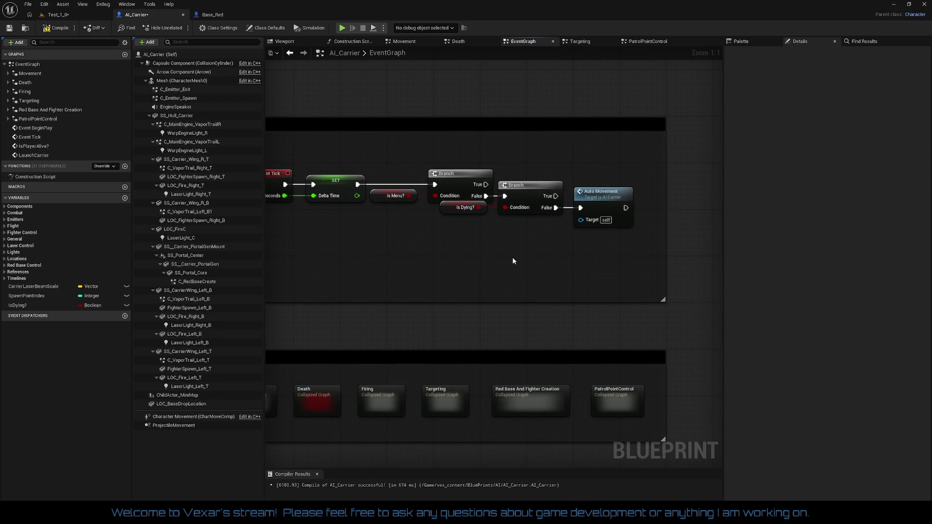
Zoom out and pan past Tick, Begin Play and Launch Ship to the Launch Carrier timers above the Sound comment
scroll(512, 257, "down", 1)
mouse_move(512, 258)
left_mouse_down()
mouse_move(376, 255)
mouse_move(426, 272)
left_mouse_up()
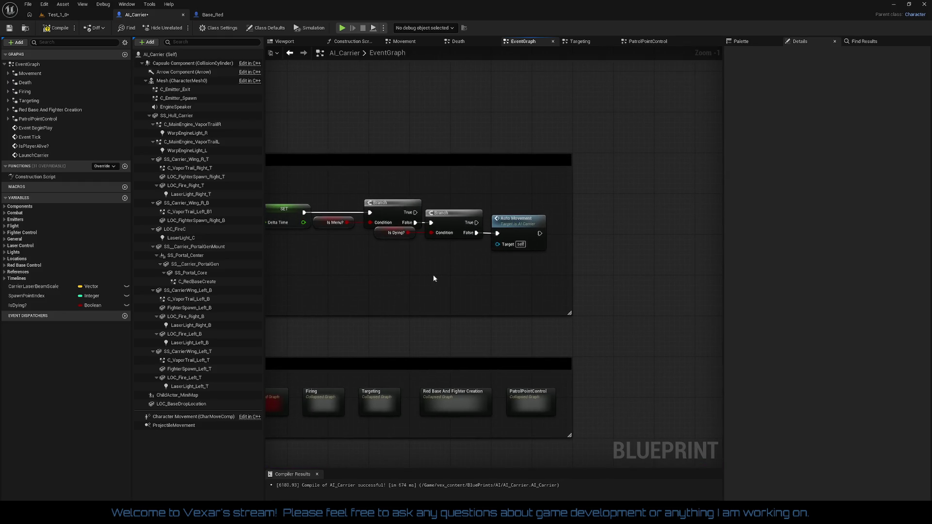
scroll(433, 275, "down", 3)
mouse_move(577, 288)
left_mouse_down()
mouse_move(574, 249)
mouse_move(416, 193)
mouse_move(307, 184)
left_mouse_up()
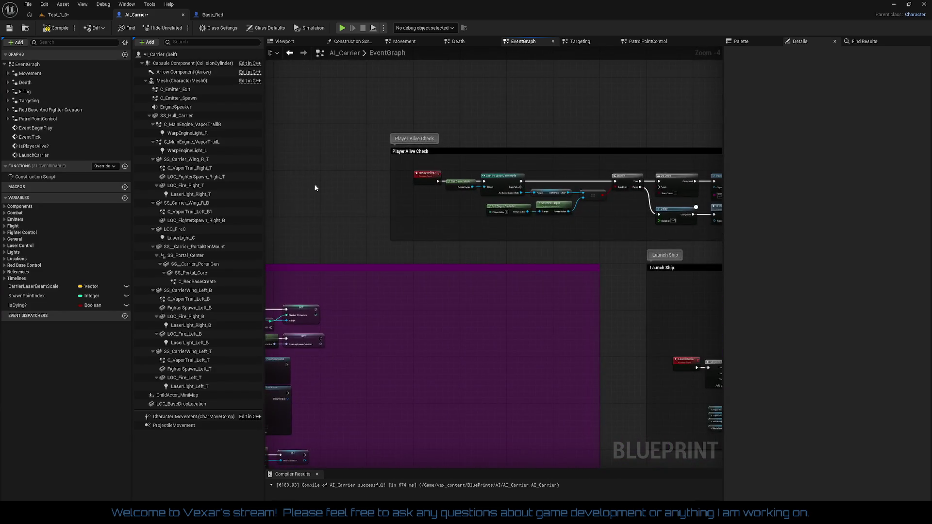
mouse_move(510, 278)
left_mouse_down()
mouse_move(331, 181)
mouse_move(252, 162)
left_mouse_up()
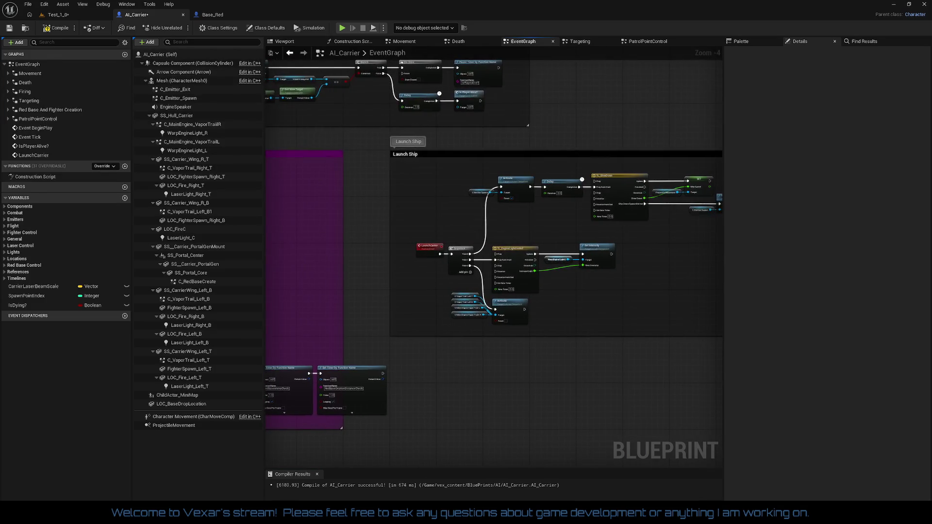
scroll(409, 198, "up", 2)
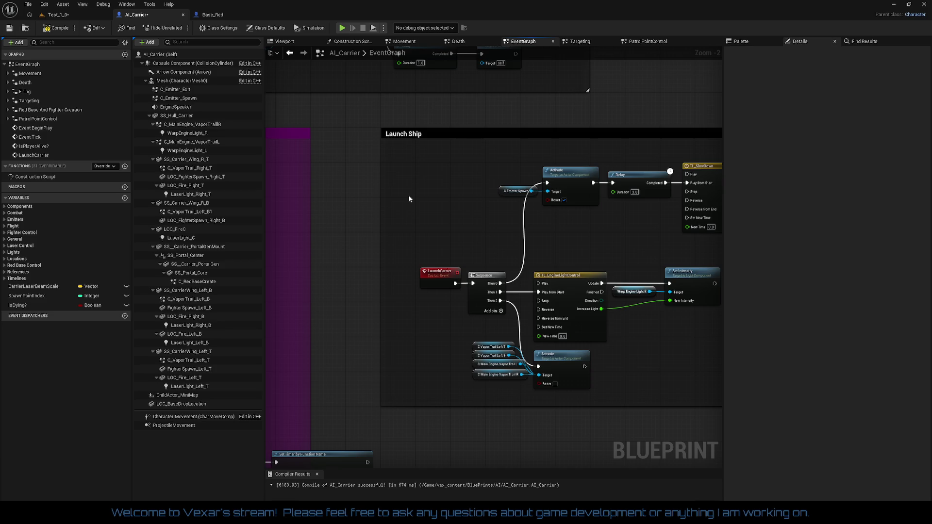
mouse_move(409, 198)
left_mouse_down()
mouse_move(578, 69)
mouse_move(652, 101)
mouse_move(621, 162)
left_mouse_up()
mouse_move(441, 277)
left_mouse_down()
mouse_move(507, 282)
mouse_move(335, 287)
left_mouse_up()
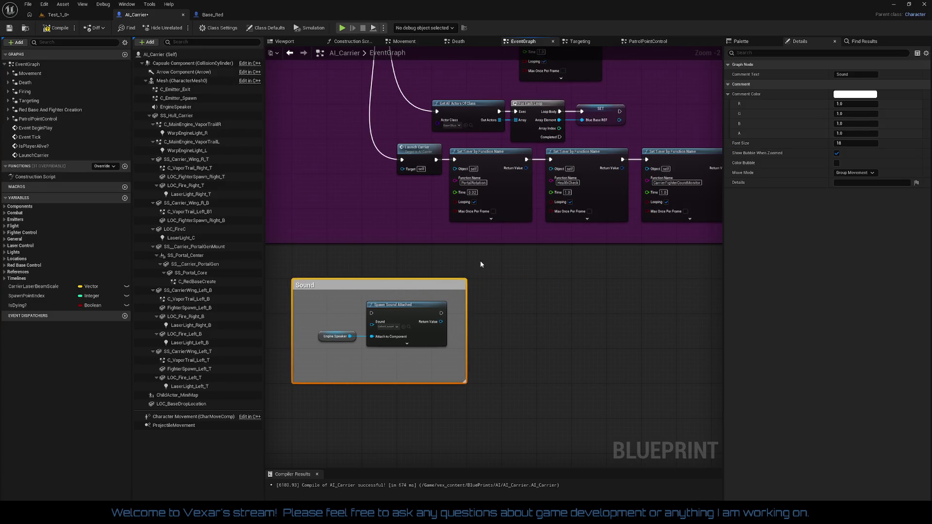
scroll(499, 252, "up", 1)
Add a Pause Timer by Function Name node with Function Name PortalRotation
right_click(469, 265)
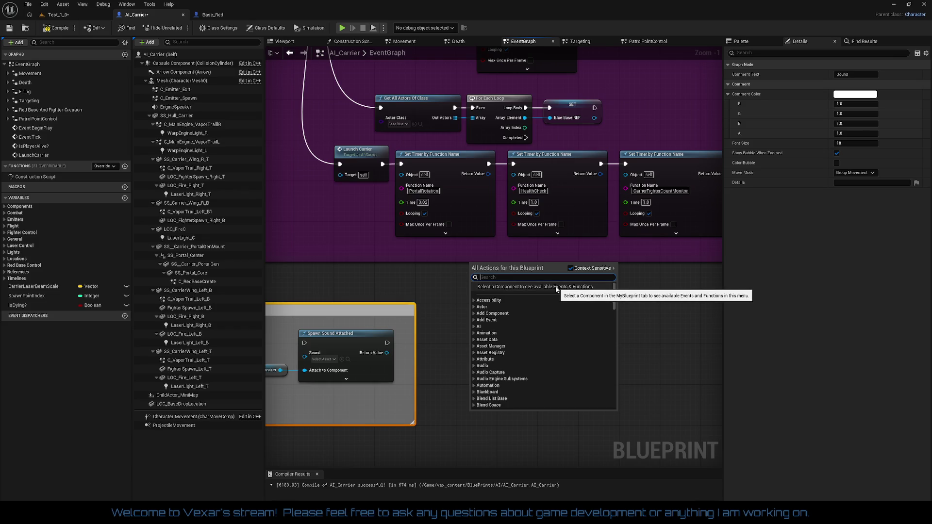
type("pause func")
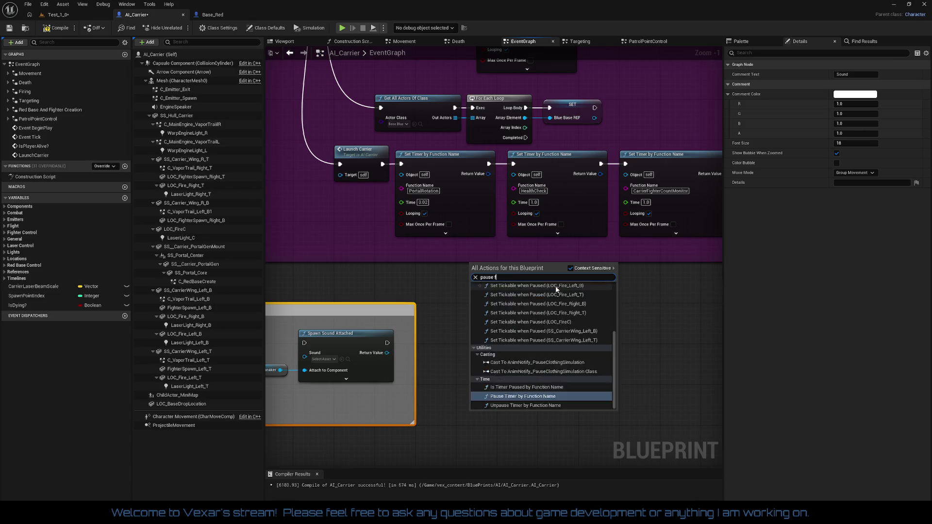
key("Return")
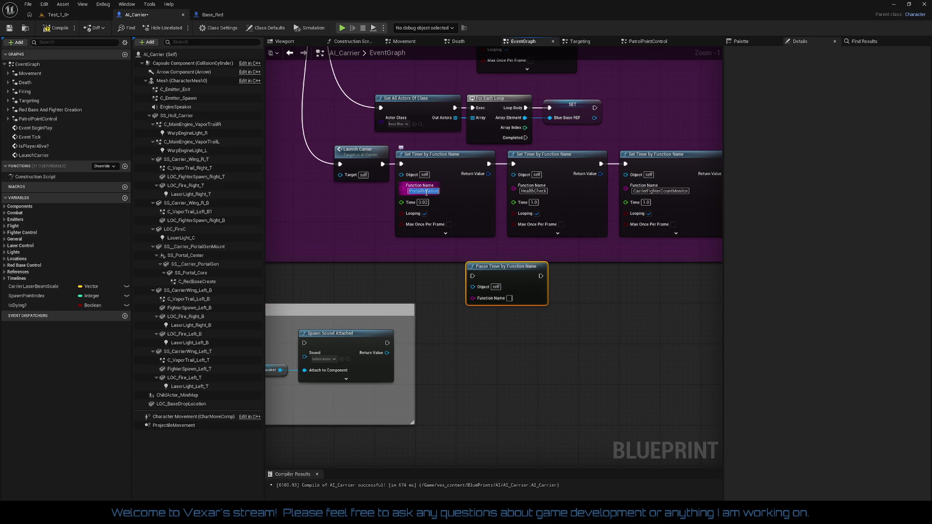
left_click(509, 298)
type("PortalRotation")
left_click(598, 317)
Duplicate the Pause Timer node and set the copy's Function Name to CarrierFighterCountMonitor
left_click(533, 305)
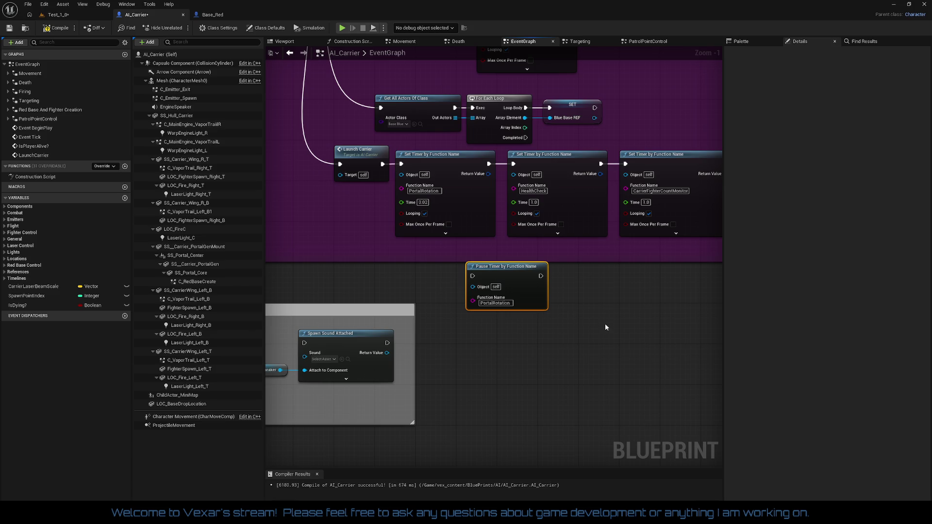
key("ctrl+c")
key("ctrl+v")
key("ctrl+v")
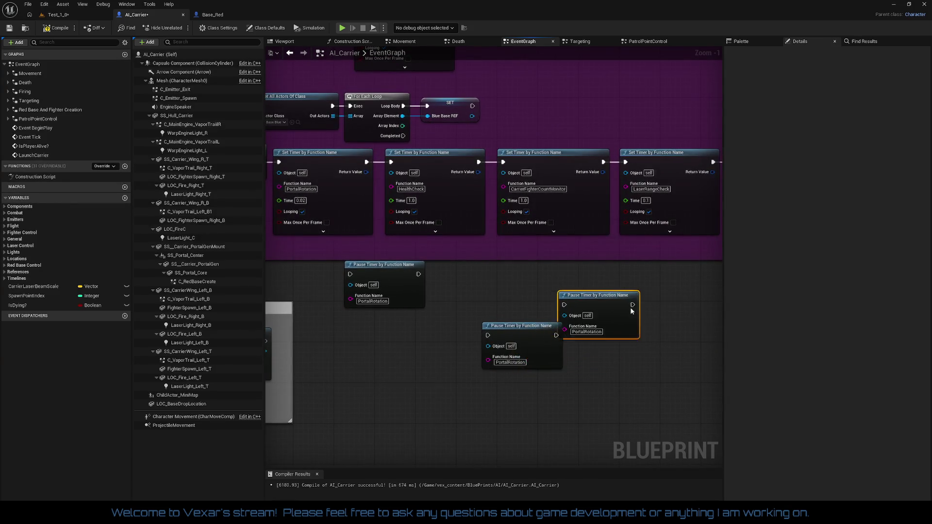
left_click_drag(631, 312, 651, 306)
left_click_drag(539, 336, 543, 274)
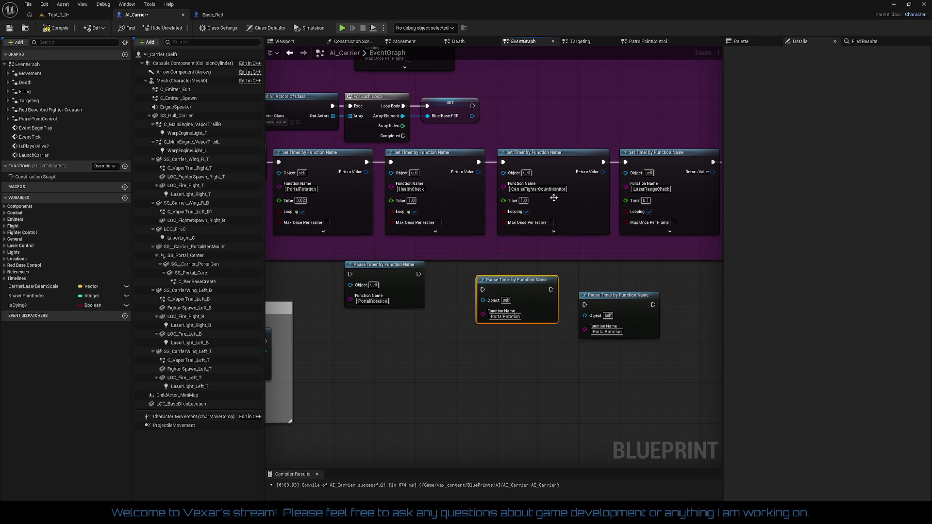
left_click(538, 189)
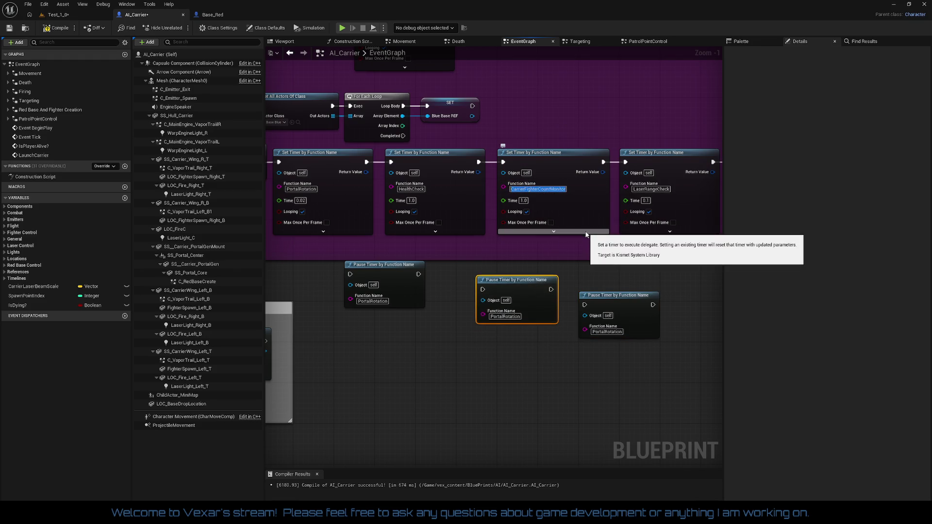
left_click(504, 316)
key("BackSpace")
key("ctrl+v")
Set the second copy's Function Name to LaserRangeCheck
left_click_drag(680, 297, 551, 298)
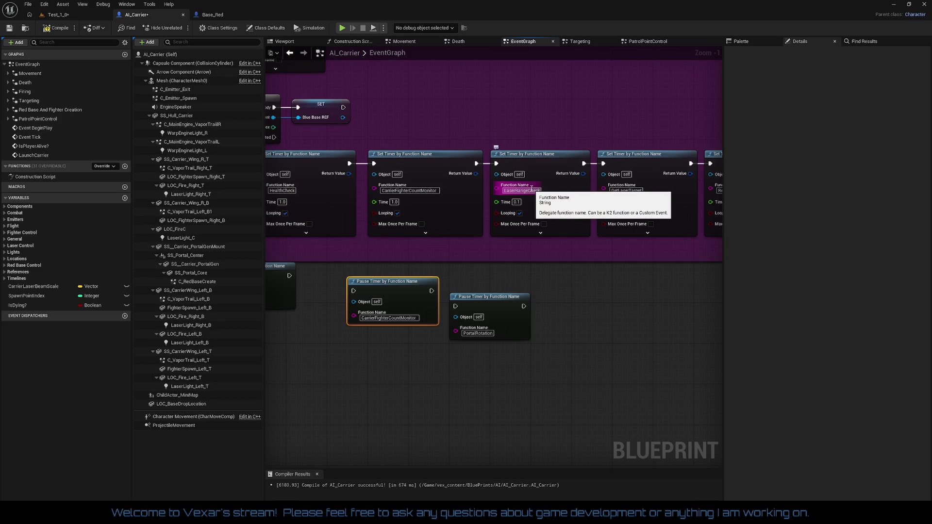
left_click(532, 190)
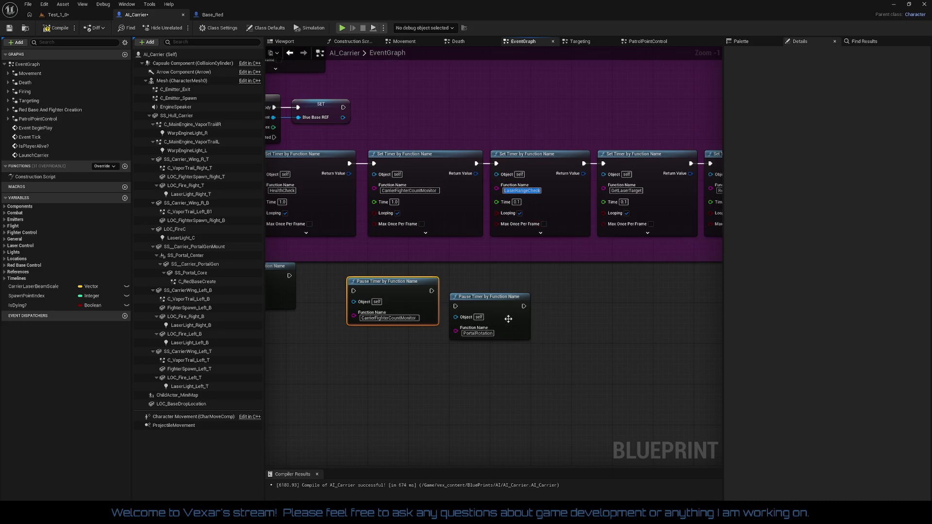
left_click(478, 333)
key("ctrl+v")
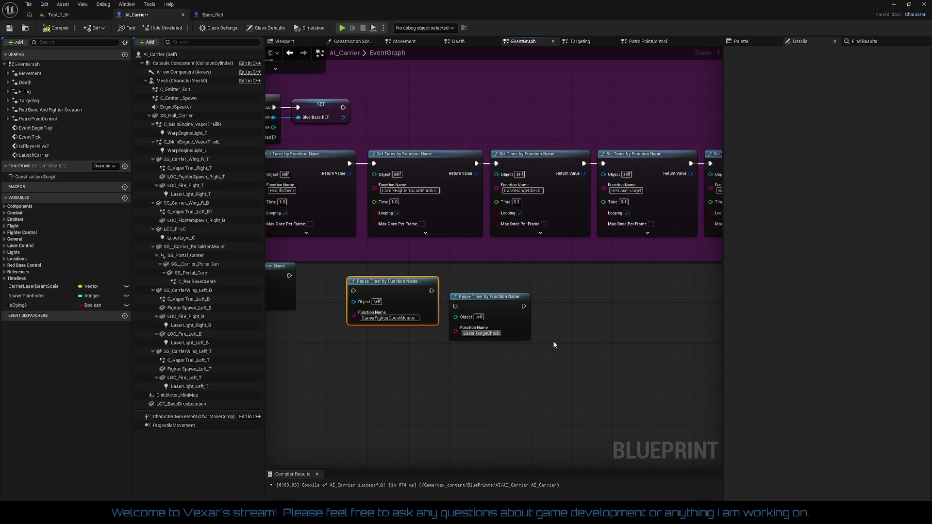
key("Return")
left_click_drag(483, 292, 520, 358)
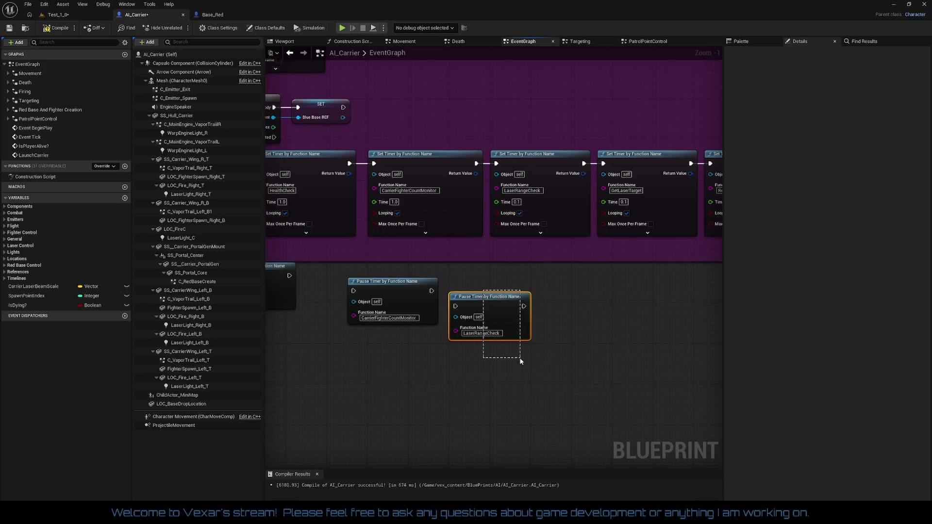
Paste another Pause Timer node and set its Function Name to GetLaserTarget
left_click_drag(578, 355, 500, 352)
key("ctrl+v")
key("ctrl+v")
left_click_drag(666, 329, 638, 332)
left_click(502, 203)
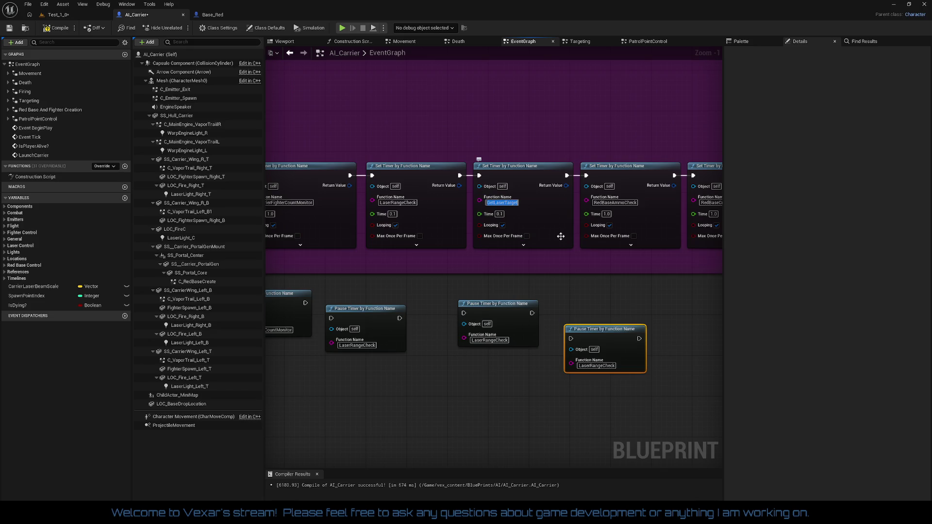
left_click(489, 340)
key("ctrl+v")
key("Return")
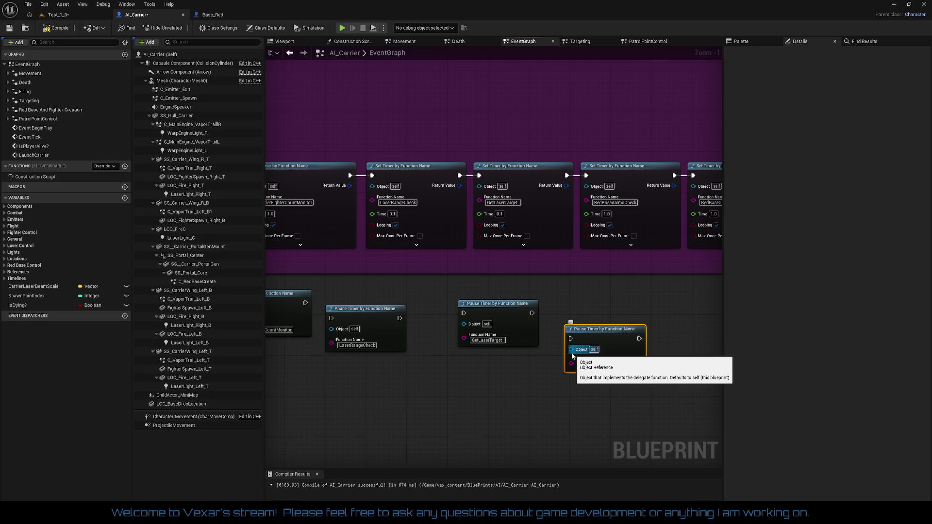
Set the lower Pause Timer's Function Name to RedBaseAmmoCheck
left_click_drag(544, 269, 456, 274)
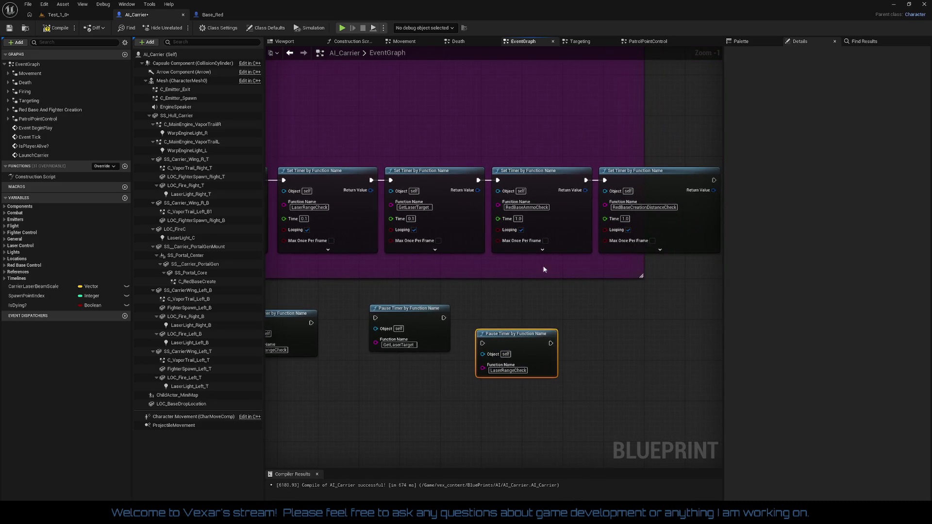
left_click(534, 207)
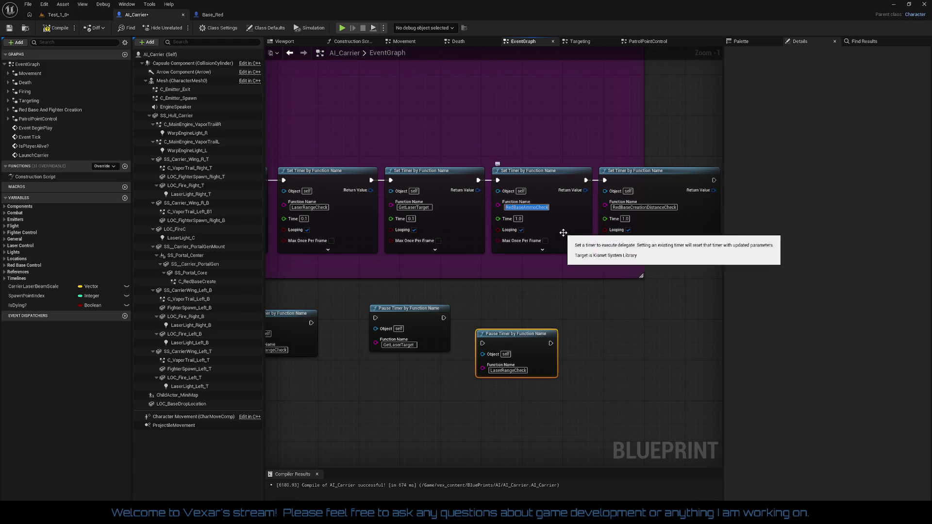
left_click(508, 371)
key("ctrl+v")
key("Return")
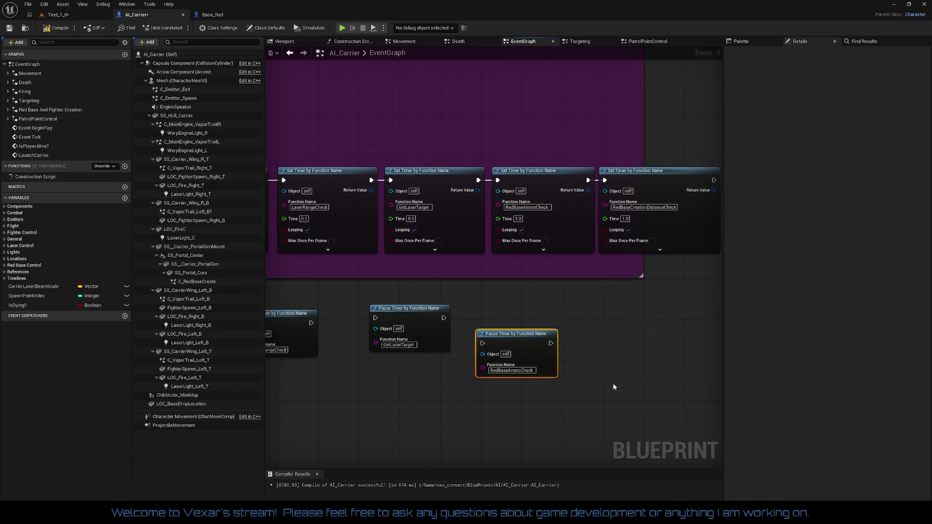
Duplicate the RedBaseAmmoCheck Pause Timer and rename it to RedBaseCreationDistanceCheck
left_click_drag(605, 365, 476, 344)
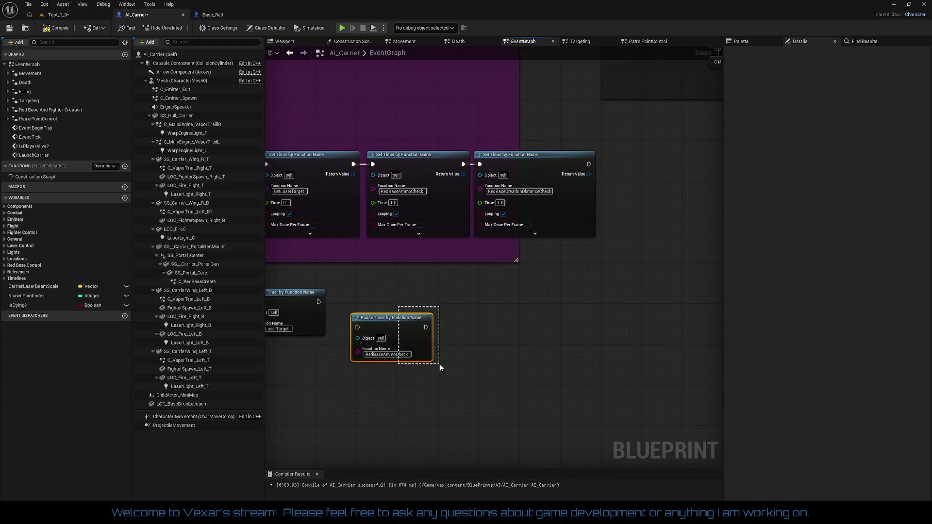
key("ctrl+v")
left_click_drag(495, 364, 512, 301)
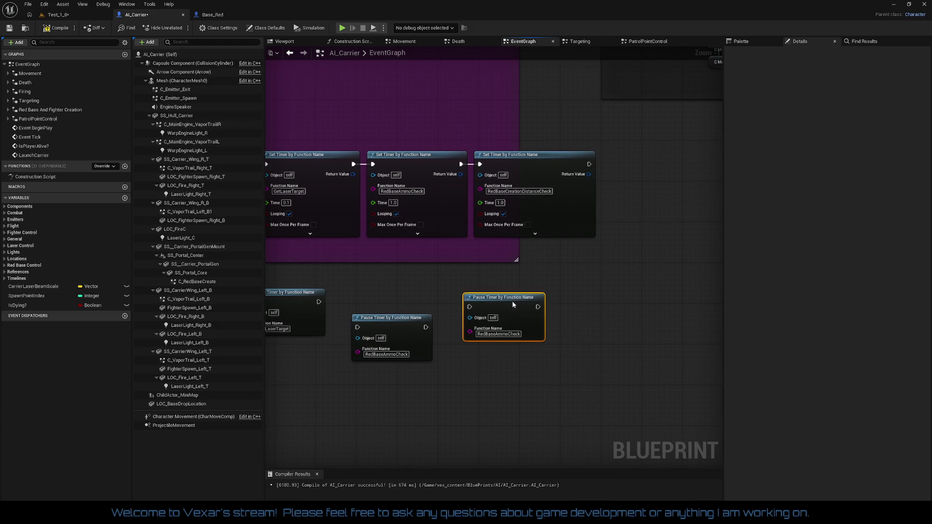
left_click(519, 191)
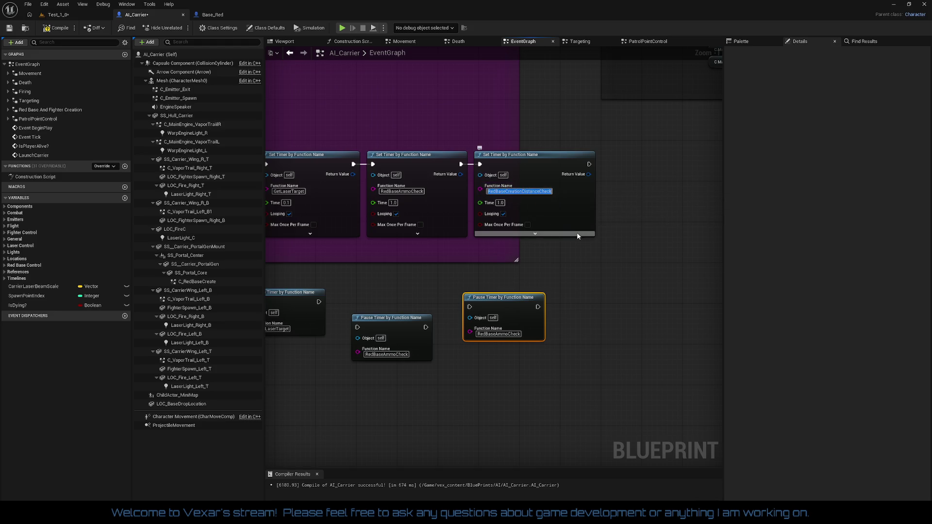
key("ctrl+c")
left_click(499, 333)
key("ctrl+v")
key("Return")
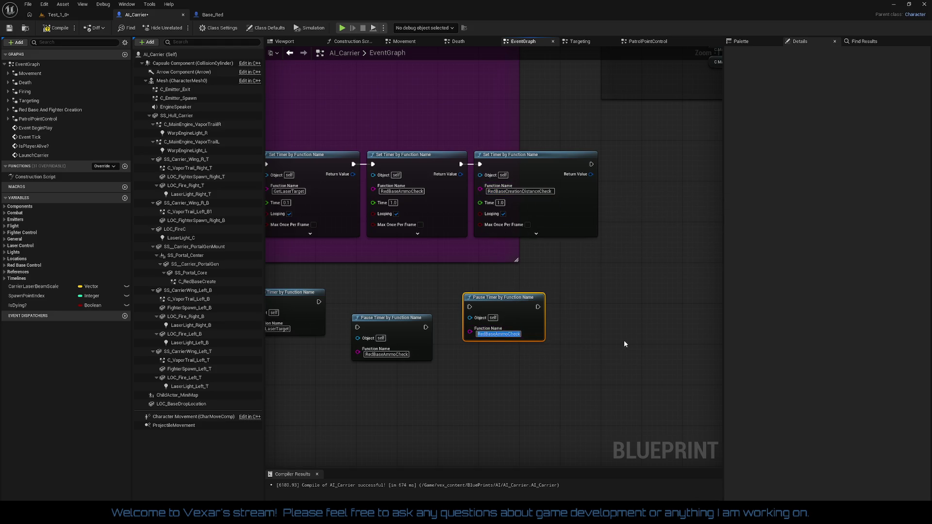
left_click(623, 344)
Arrange the RedBaseCreationDistanceCheck, LaserRangeCheck and CarrierFighterCountMonitor pause nodes into one row
left_click(533, 318)
mouse_move(514, 310)
left_mouse_down()
mouse_move(528, 325)
mouse_move(425, 329)
left_mouse_up()
mouse_move(326, 316)
left_mouse_down()
mouse_move(496, 295)
mouse_move(529, 307)
mouse_move(498, 329)
left_mouse_up()
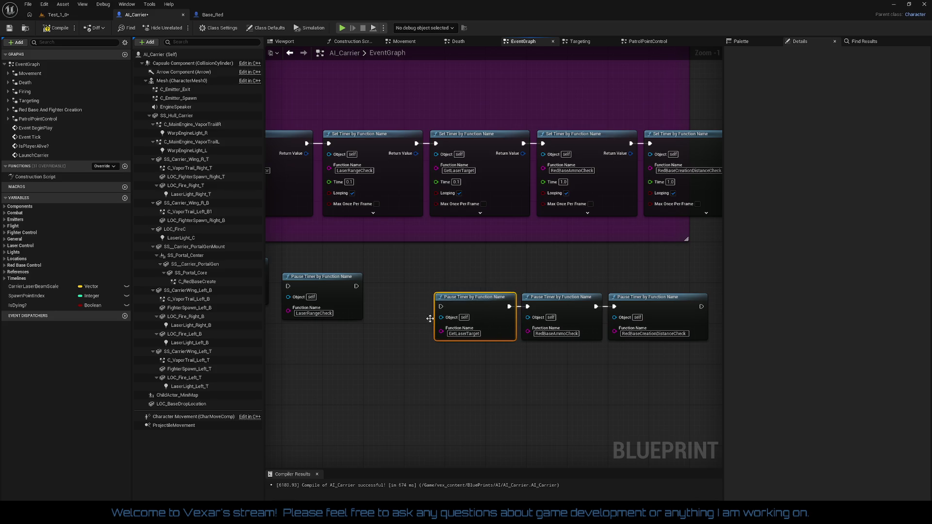
mouse_move(353, 304)
left_mouse_down()
mouse_move(404, 324)
mouse_move(419, 321)
mouse_move(422, 309)
left_mouse_up()
left_click_drag(374, 275, 518, 265)
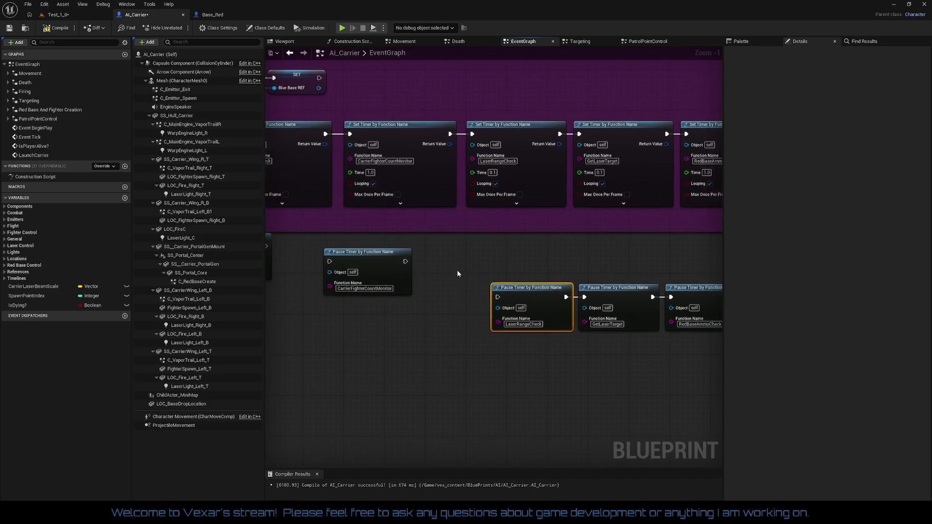
mouse_move(395, 278)
left_mouse_down()
mouse_move(445, 312)
mouse_move(490, 303)
mouse_move(515, 283)
mouse_move(551, 282)
mouse_move(489, 312)
mouse_move(517, 319)
left_mouse_up()
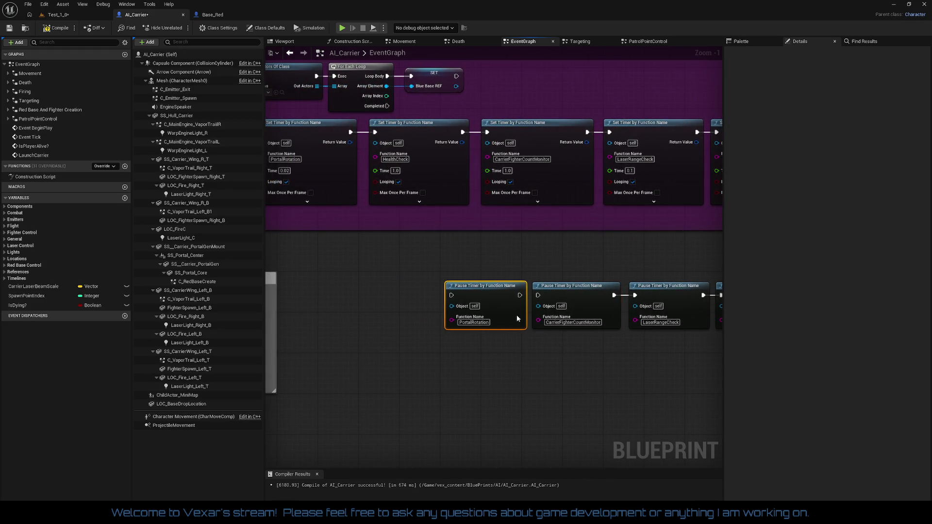
left_click_drag(397, 319, 564, 306)
scroll(563, 302, "down", 3)
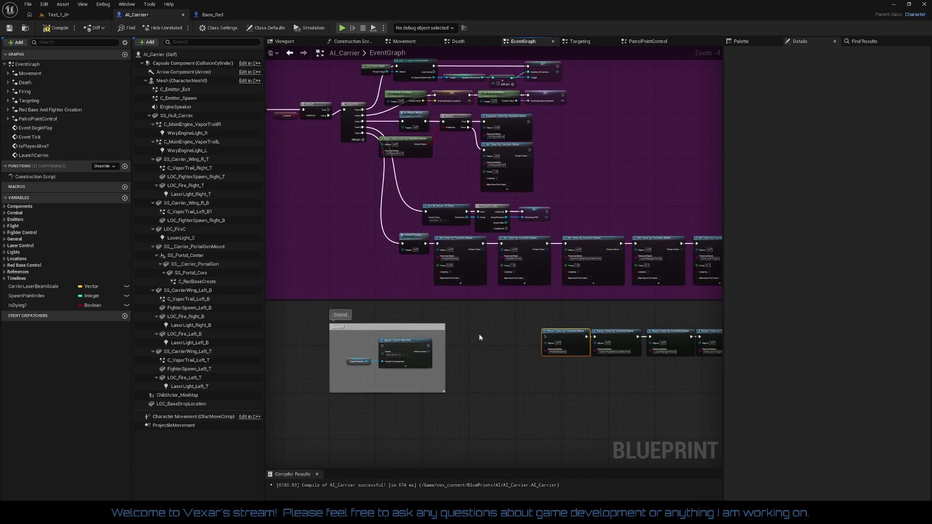
Widen the purple timer comment box to the right so it encloses the six Pause Timer nodes
mouse_move(353, 276)
left_mouse_down()
mouse_move(748, 338)
mouse_move(637, 341)
mouse_move(577, 403)
left_mouse_up()
scroll(598, 344, "down", 3)
mouse_move(598, 344)
left_mouse_down()
mouse_move(656, 335)
mouse_move(522, 317)
left_mouse_up()
scroll(656, 335, "up", 3)
scroll(531, 299, "up", 2)
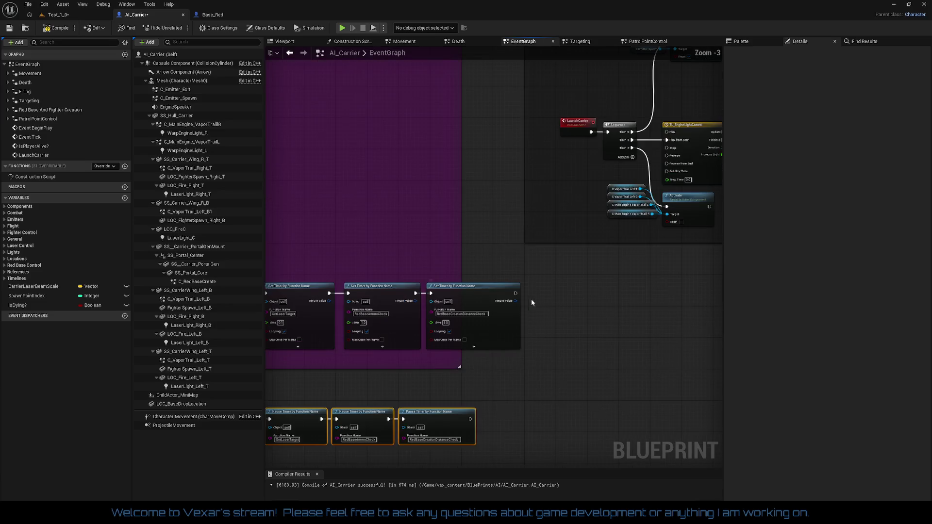
mouse_move(461, 277)
left_mouse_down()
mouse_move(564, 276)
mouse_move(595, 310)
mouse_move(532, 445)
left_mouse_up()
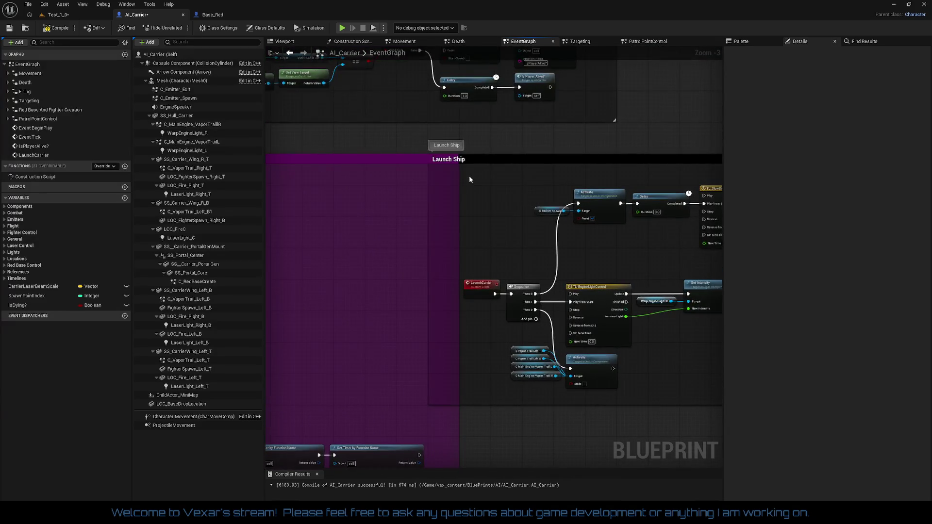
Move the Launch Ship comment group to the right
left_click_drag(490, 161, 586, 166)
left_click(471, 205)
scroll(519, 269, "down", 3)
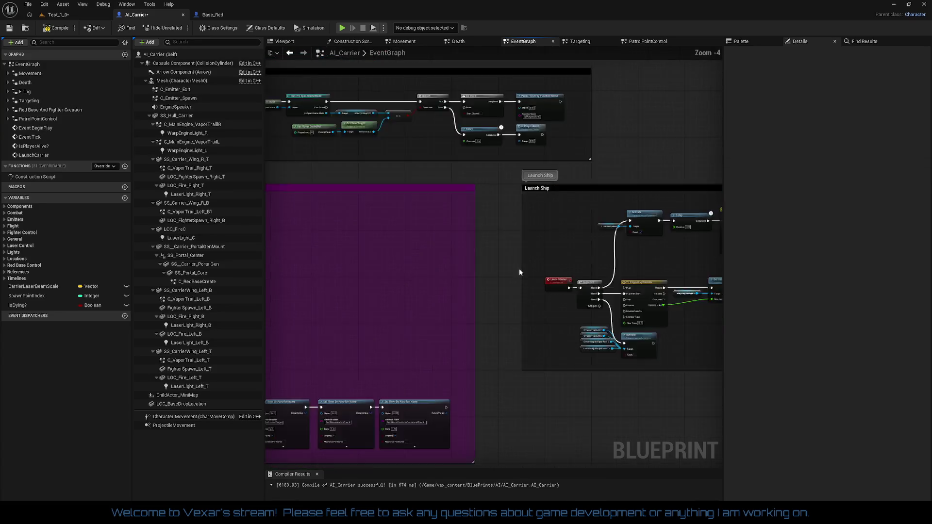
scroll(520, 271, "up", 3)
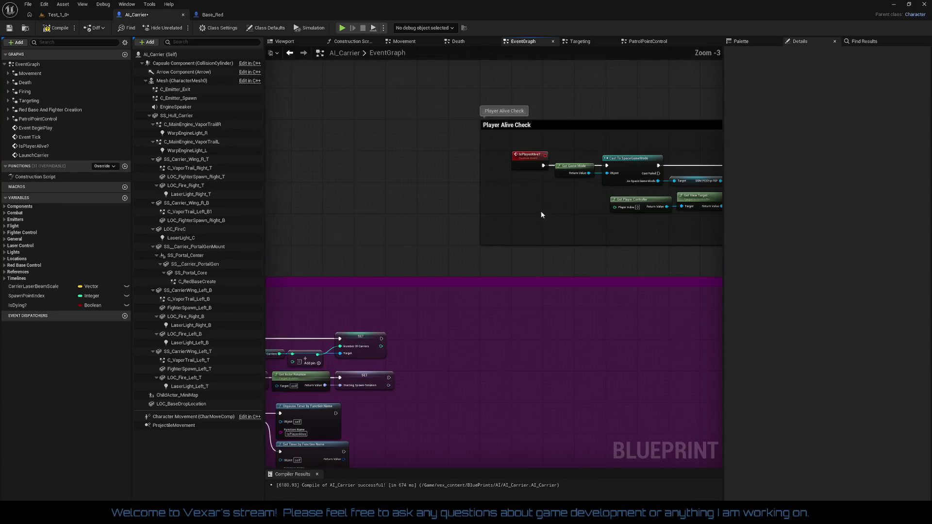
Move the Player Alive Check comment group to the left and survey the comment layout
left_click_drag(543, 215, 640, 210)
left_click_drag(602, 128, 404, 124)
left_click(484, 232)
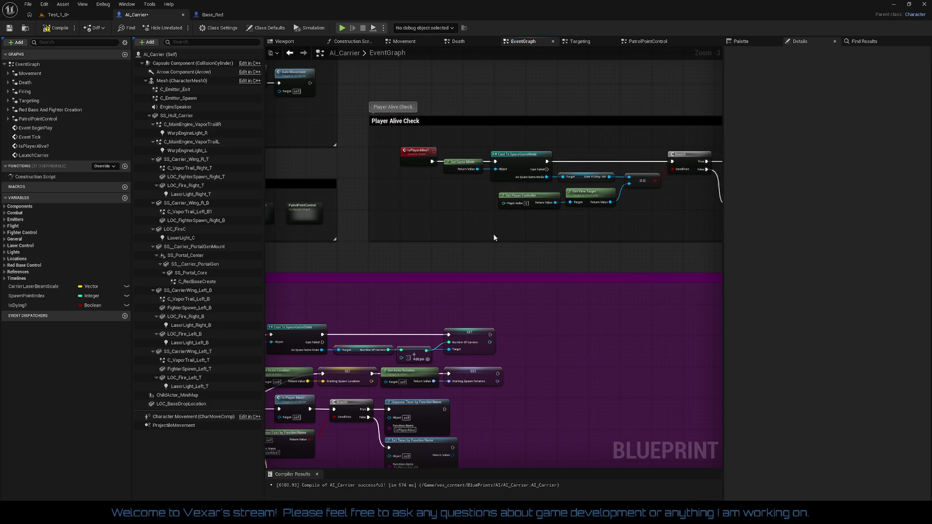
left_click_drag(580, 233, 369, 236)
scroll(599, 267, "down", 3)
left_click_drag(526, 202, 555, 158)
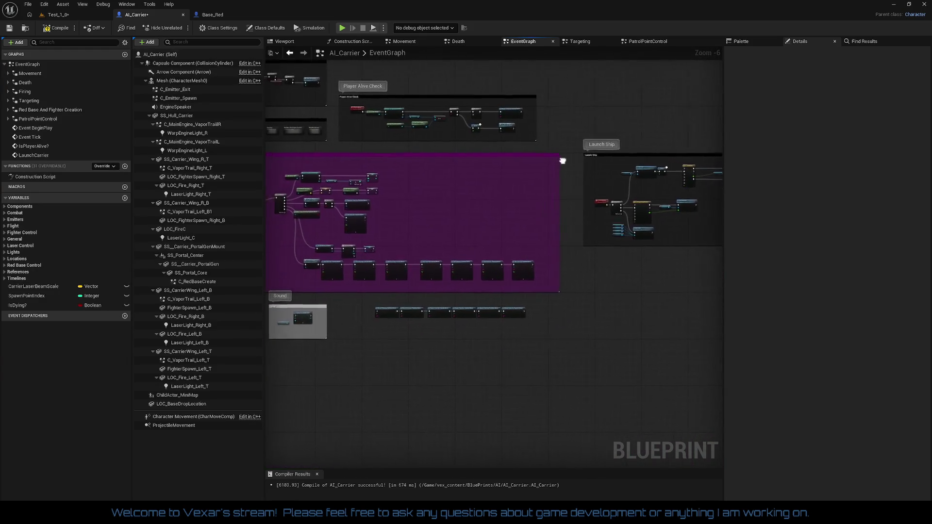
scroll(524, 223, "up", 2)
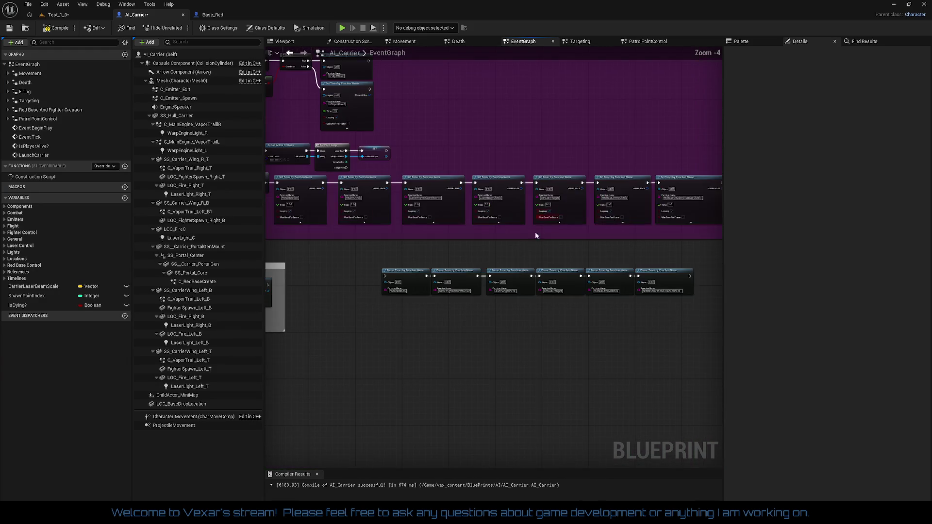
scroll(441, 265, "up", 2)
Cut the row of six Pause Timer nodes out of EventGraph and switch to the Death graph
left_click(442, 246)
mouse_move(383, 231)
left_mouse_down()
mouse_move(630, 294)
mouse_move(635, 308)
mouse_move(532, 306)
mouse_move(665, 269)
mouse_move(591, 296)
mouse_move(551, 268)
left_mouse_up()
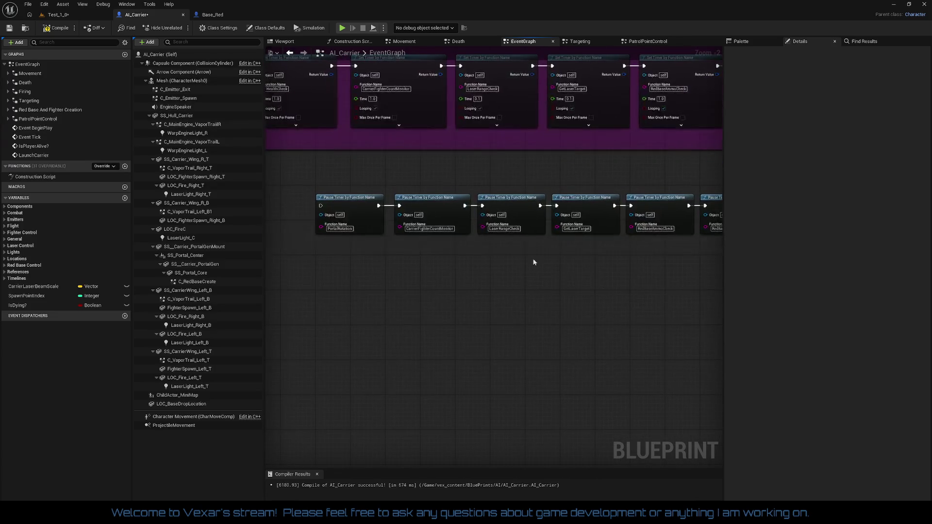
mouse_move(314, 187)
left_mouse_down()
mouse_move(788, 275)
mouse_move(577, 289)
left_mouse_up()
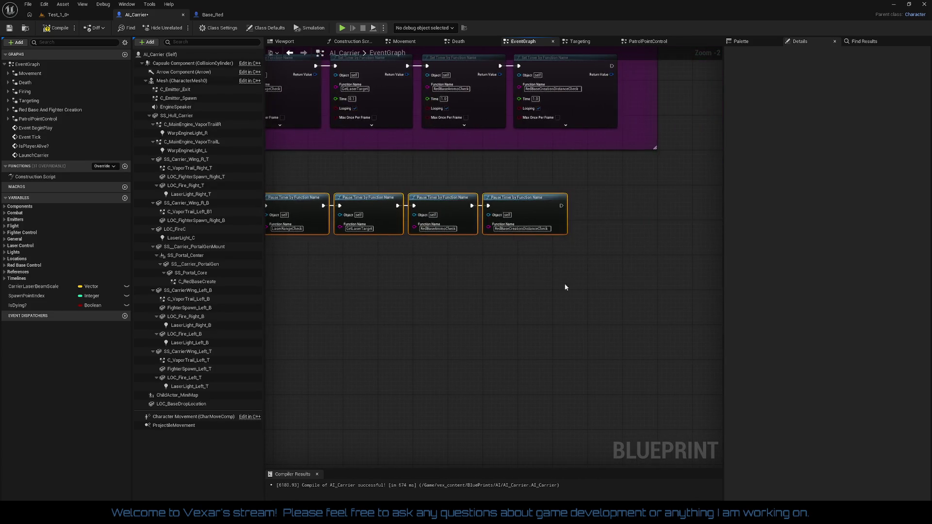
key("Delete")
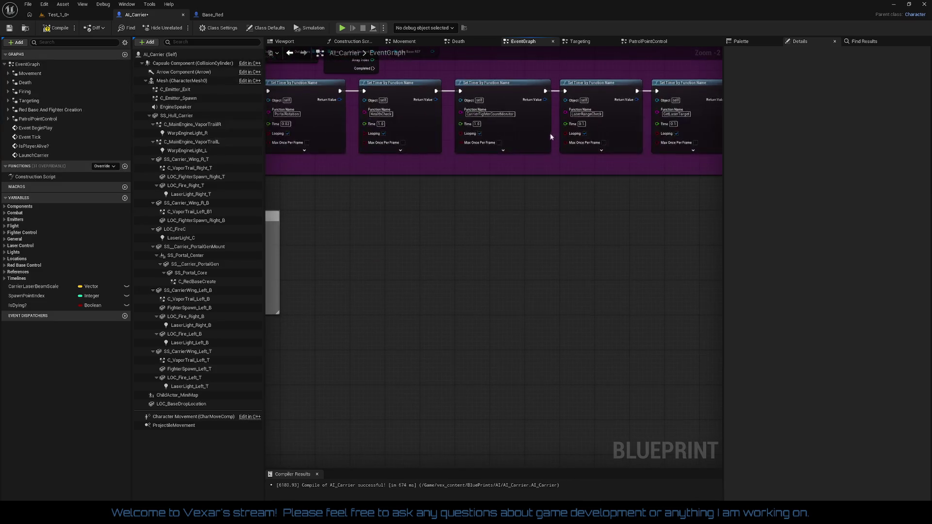
left_click(465, 42)
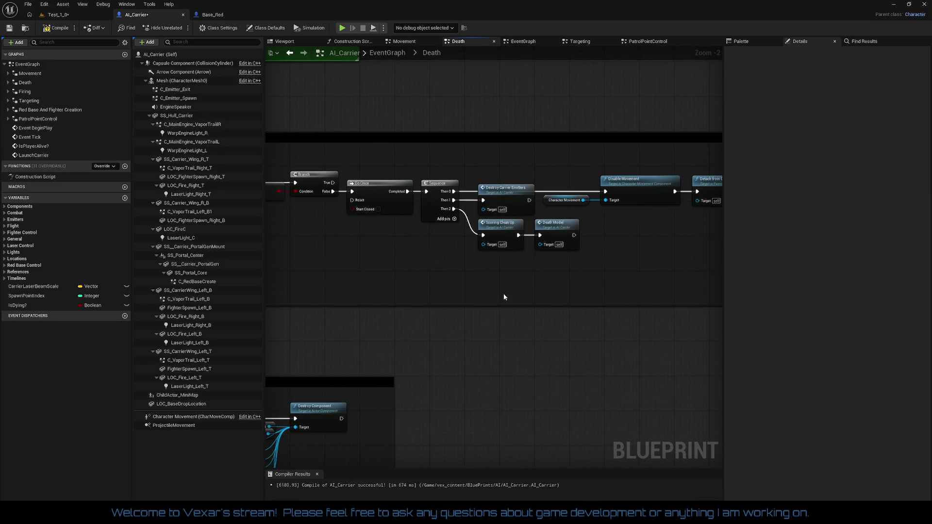
Paste the six Pause Timer nodes into the Death graph beside the Sequence node
scroll(506, 290, "down", 3)
scroll(589, 275, "up", 3)
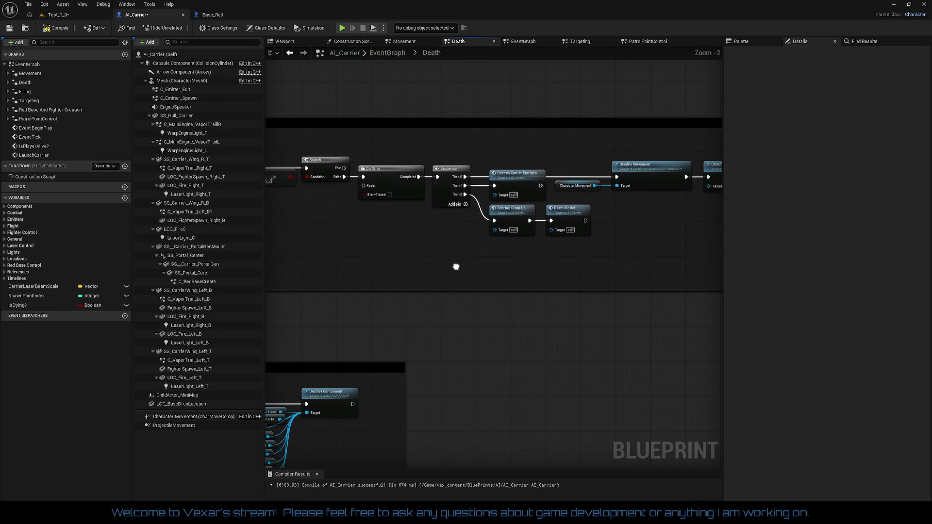
key("ctrl+v")
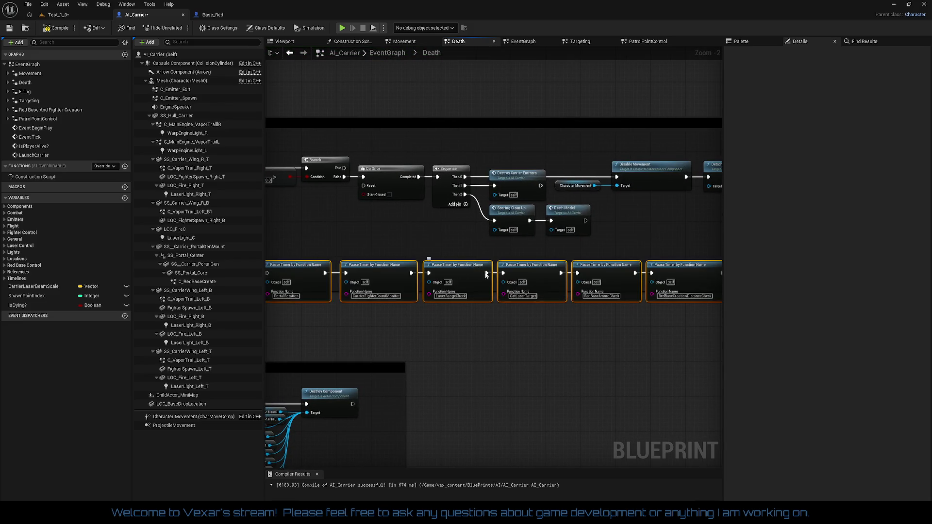
mouse_move(466, 270)
left_mouse_down()
mouse_move(607, 264)
mouse_move(693, 246)
mouse_move(644, 223)
mouse_move(467, 230)
mouse_move(548, 234)
left_mouse_up()
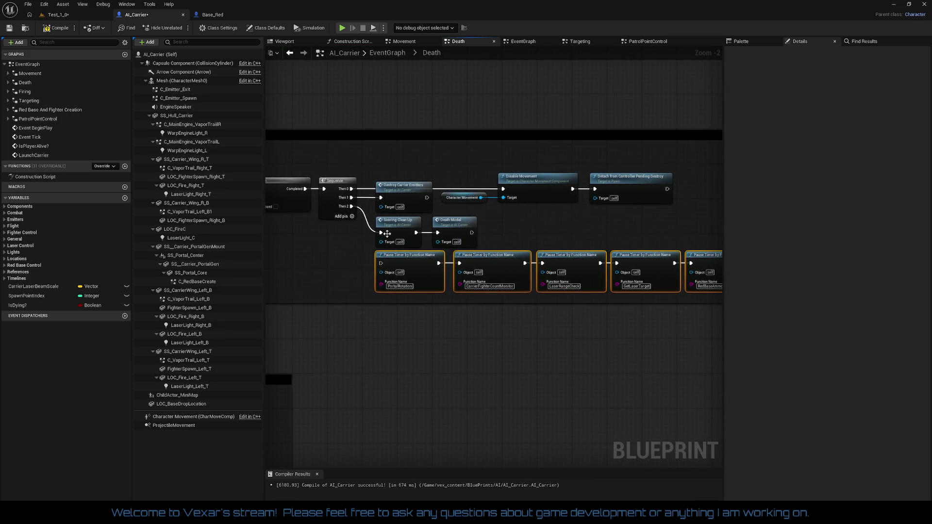
Wire Sequence Then 2 into the first Pause Timer and Then 3 into Scoring Clean Up
right_click(352, 207)
left_click(363, 238)
mouse_move(352, 206)
left_mouse_down()
mouse_move(365, 266)
mouse_move(378, 264)
left_mouse_up()
mouse_move(501, 227)
left_mouse_down()
mouse_move(374, 248)
mouse_move(413, 318)
mouse_move(403, 308)
left_mouse_up()
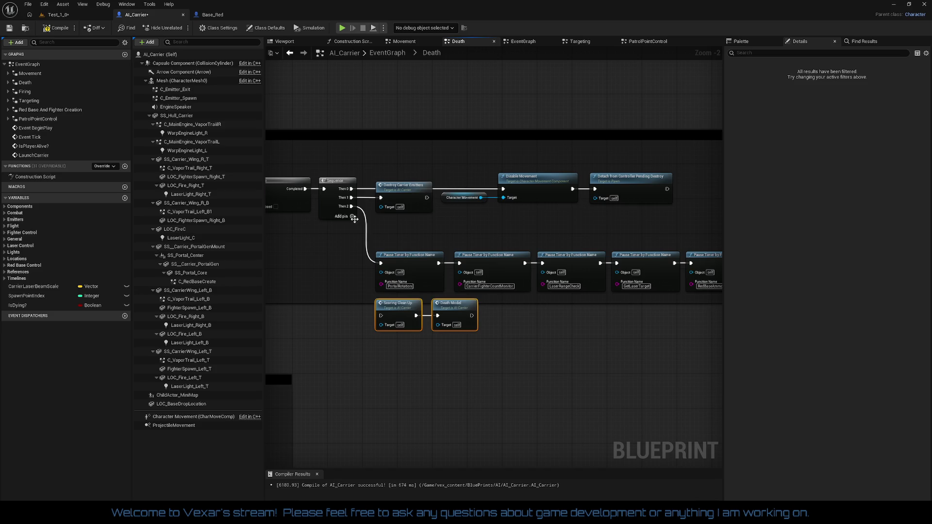
left_click_drag(351, 215, 384, 318)
mouse_move(407, 238)
left_mouse_down()
mouse_move(719, 291)
mouse_move(552, 293)
left_mouse_up()
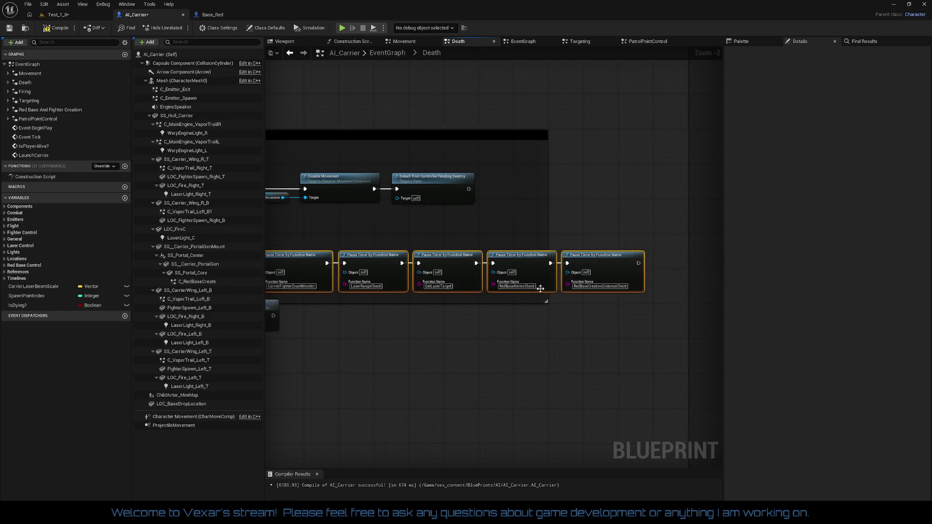
left_click_drag(454, 256, 456, 226)
Move Scoring Clean Up and Death Model up beneath the Pause Timer row
left_click_drag(406, 299, 536, 345)
mouse_move(440, 316)
left_mouse_down()
mouse_move(438, 276)
mouse_move(449, 280)
mouse_move(439, 277)
left_mouse_up()
mouse_move(553, 278)
left_mouse_down()
mouse_move(680, 271)
mouse_move(437, 250)
mouse_move(457, 293)
mouse_move(592, 289)
left_mouse_up()
scroll(395, 261, "down", 1)
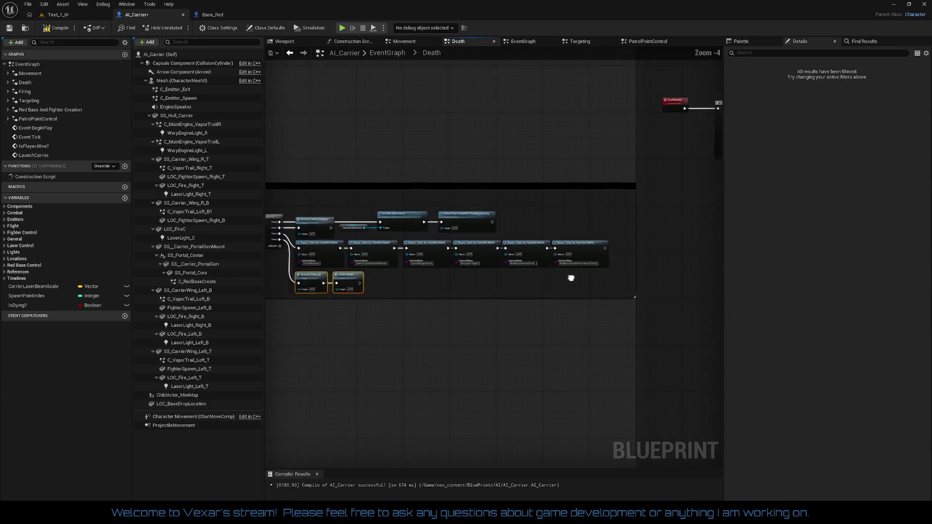
scroll(615, 276, "down", 3)
mouse_move(680, 269)
left_mouse_down()
mouse_move(575, 269)
mouse_move(452, 238)
mouse_move(437, 312)
mouse_move(308, 338)
mouse_move(362, 289)
mouse_move(506, 286)
mouse_move(538, 262)
mouse_move(546, 240)
left_mouse_up()
scroll(487, 242, "up", 1)
Shift the Carrier Death Animation comment group to the right
mouse_move(478, 256)
left_mouse_down()
mouse_move(507, 159)
mouse_move(498, 184)
mouse_move(508, 172)
mouse_move(255, 364)
mouse_move(166, 491)
left_mouse_up()
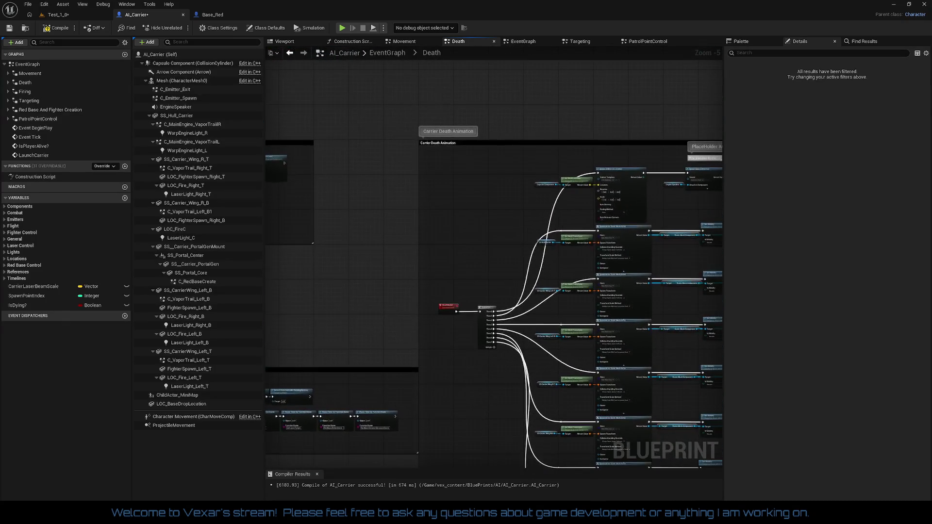
scroll(431, 208, "up", 3)
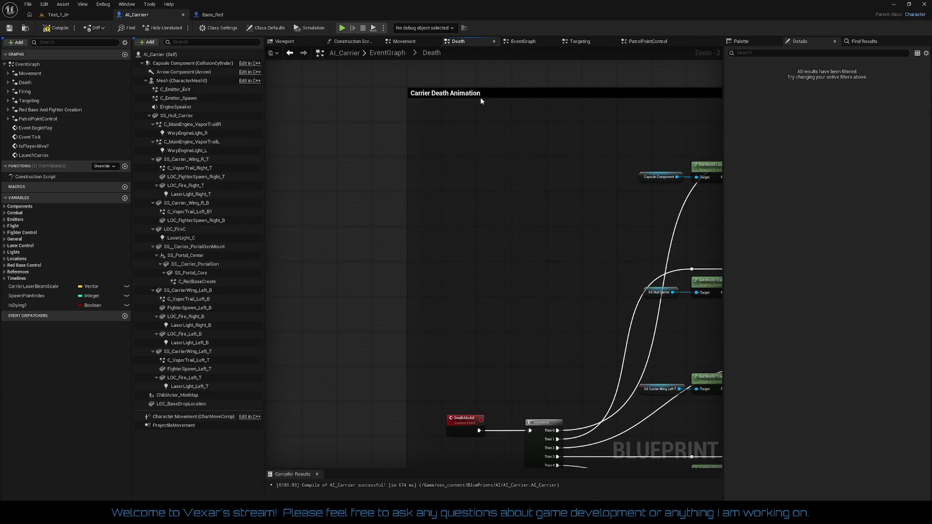
mouse_move(479, 97)
left_mouse_down()
mouse_move(587, 95)
mouse_move(551, 96)
left_mouse_up()
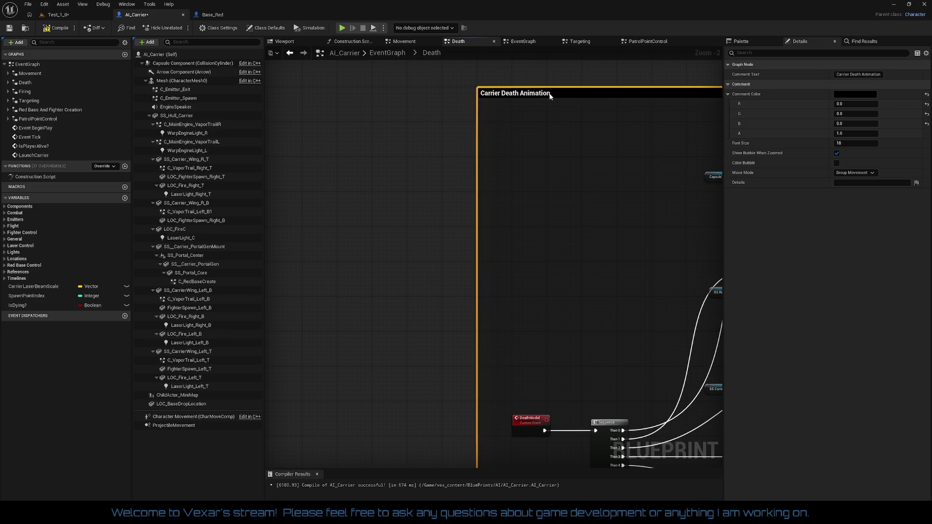
scroll(439, 162, "down", 6)
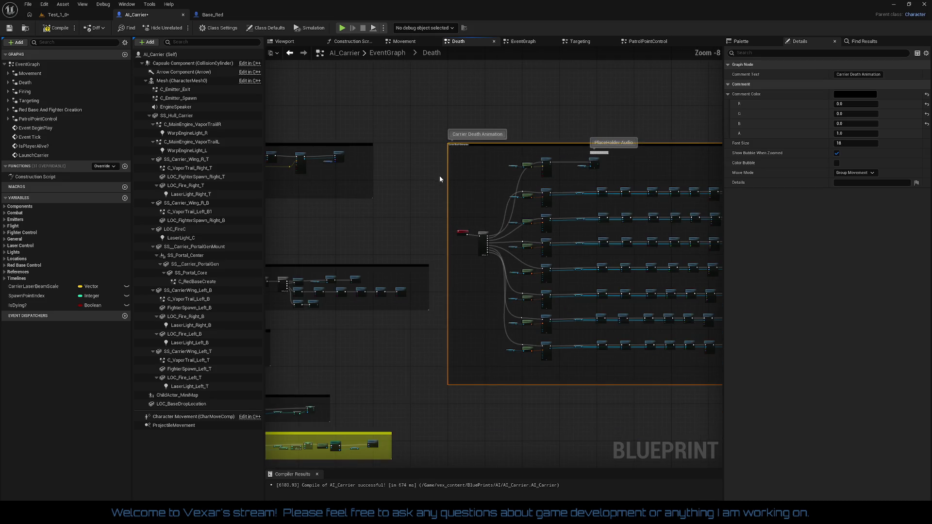
mouse_move(440, 179)
left_mouse_down()
mouse_move(417, 189)
mouse_move(412, 225)
mouse_move(496, 204)
mouse_move(565, 73)
mouse_move(693, 60)
left_mouse_up()
scroll(491, 214, "up", 5)
mouse_move(409, 175)
left_mouse_down()
mouse_move(442, 159)
mouse_move(432, 162)
mouse_move(451, 164)
left_mouse_up()
Inspect the Health check, Branch, and Character Movement, Disable Movement and Detach nodes
scroll(371, 182, "up", 2)
left_click(393, 197)
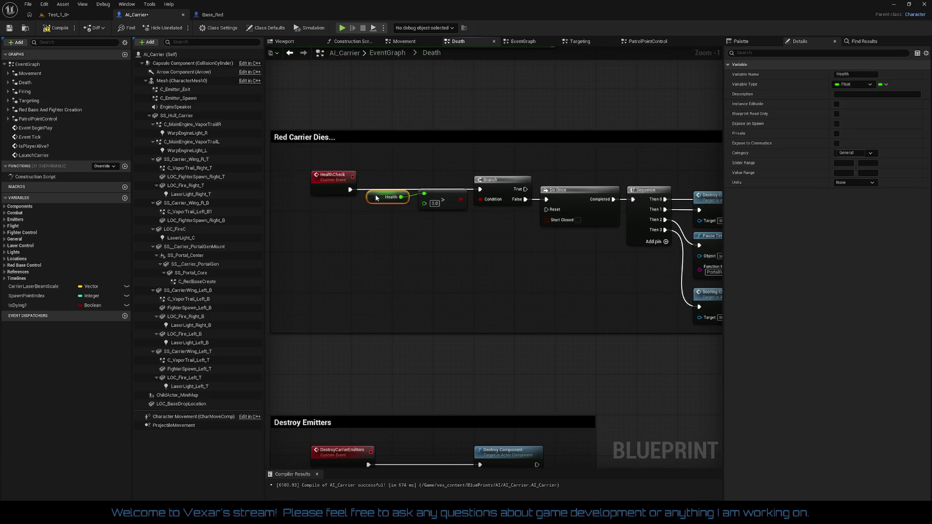
left_click_drag(367, 176, 508, 212)
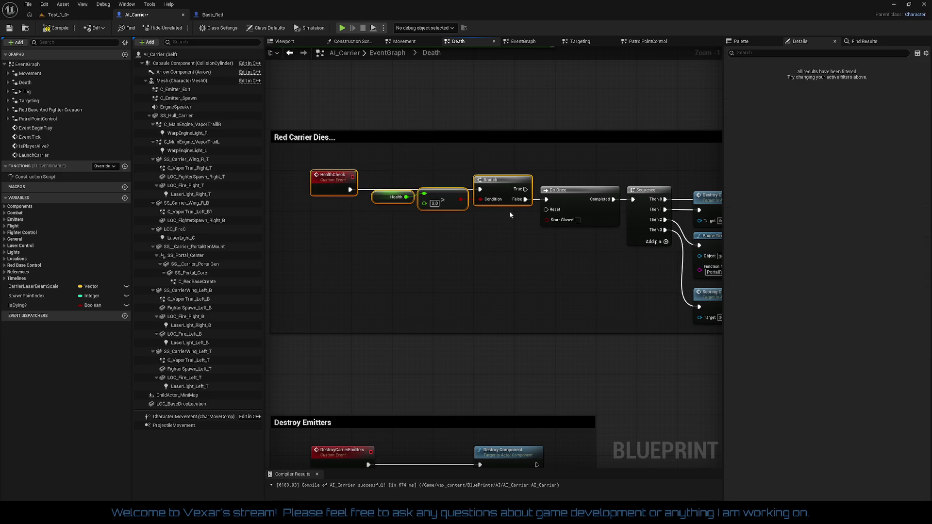
left_click(499, 220)
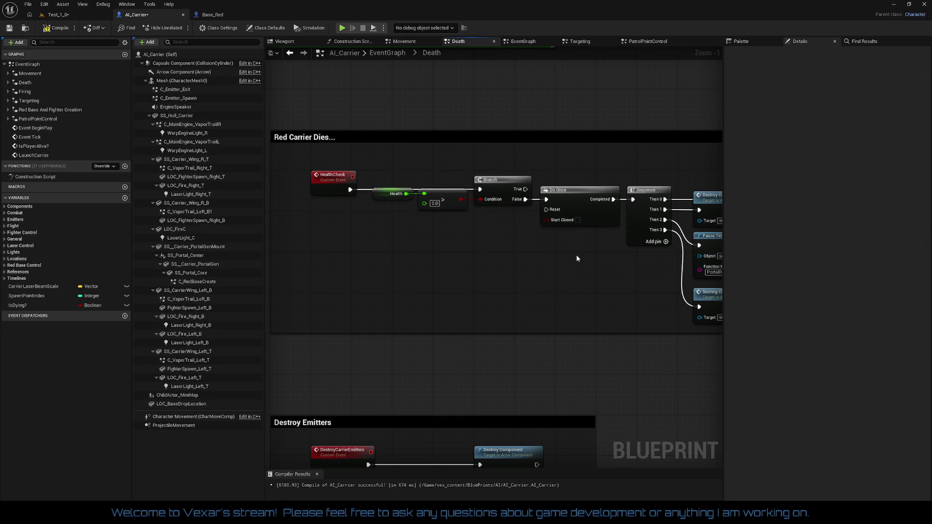
mouse_move(576, 258)
left_mouse_down()
mouse_move(447, 239)
mouse_move(354, 250)
left_mouse_up()
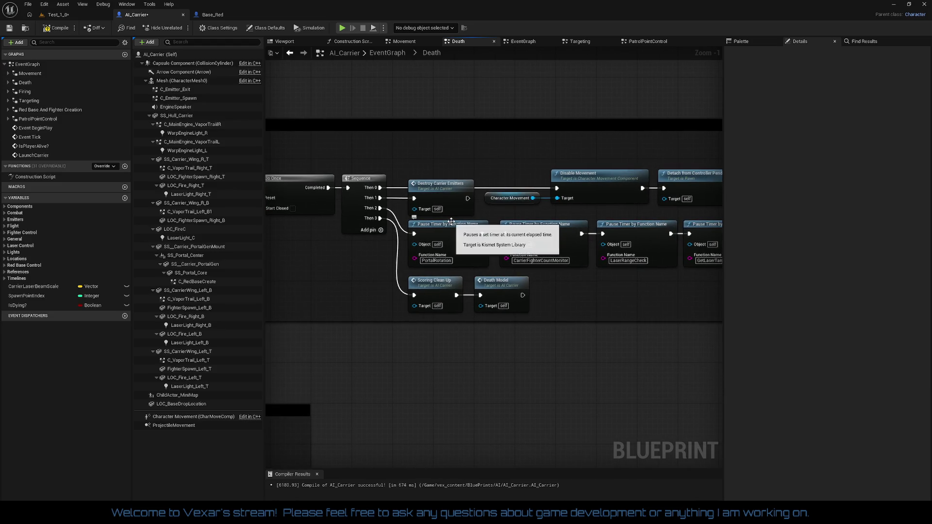
mouse_move(505, 162)
left_mouse_down()
mouse_move(408, 161)
mouse_move(614, 206)
left_mouse_up()
left_click(559, 283)
mouse_move(532, 292)
left_mouse_down()
mouse_move(591, 252)
mouse_move(513, 254)
mouse_move(539, 255)
mouse_move(517, 252)
mouse_move(514, 231)
left_mouse_up()
Select and then deselect the Objective Management and Score comment groups
scroll(590, 252, "down", 3)
scroll(514, 231, "down", 2)
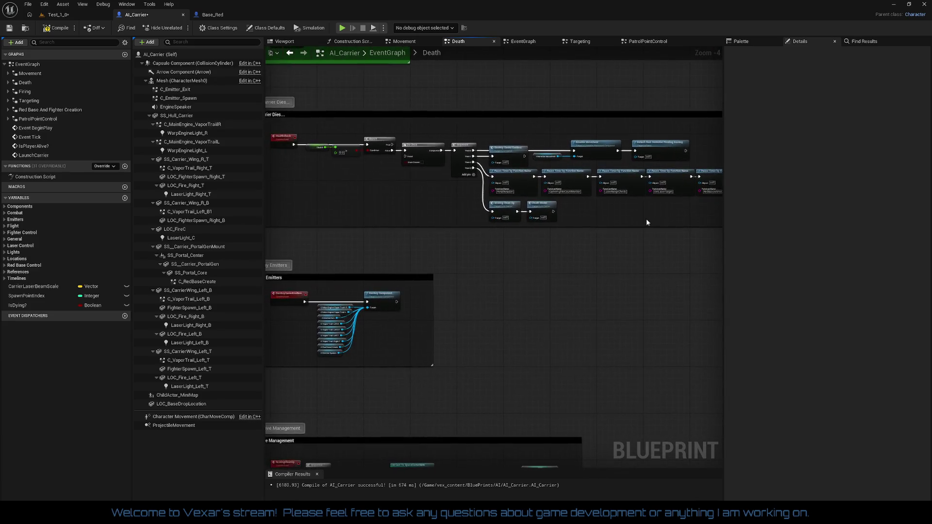
scroll(594, 227, "up", 2)
left_click_drag(594, 227, 597, 88)
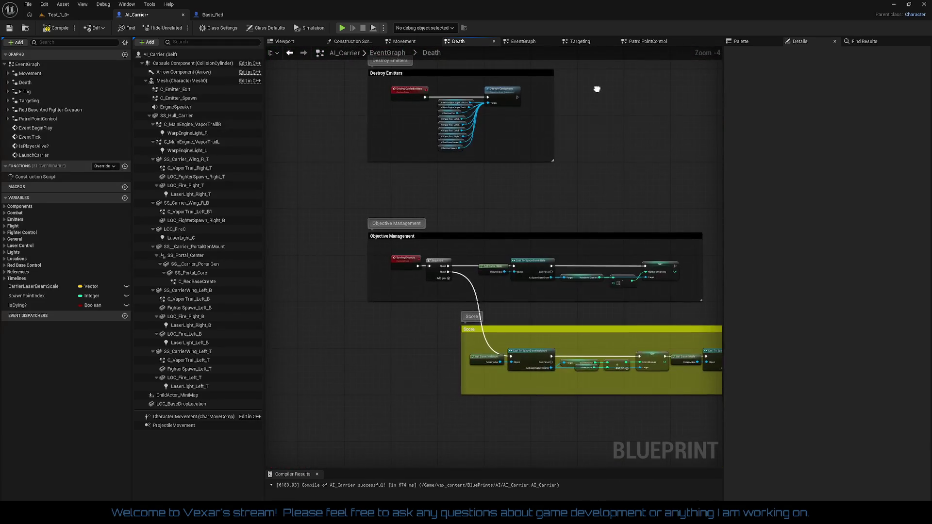
mouse_move(392, 207)
left_mouse_down()
mouse_move(805, 422)
mouse_move(577, 381)
mouse_move(601, 412)
mouse_move(415, 332)
mouse_move(437, 291)
mouse_move(402, 379)
mouse_move(428, 312)
mouse_move(417, 298)
left_mouse_up()
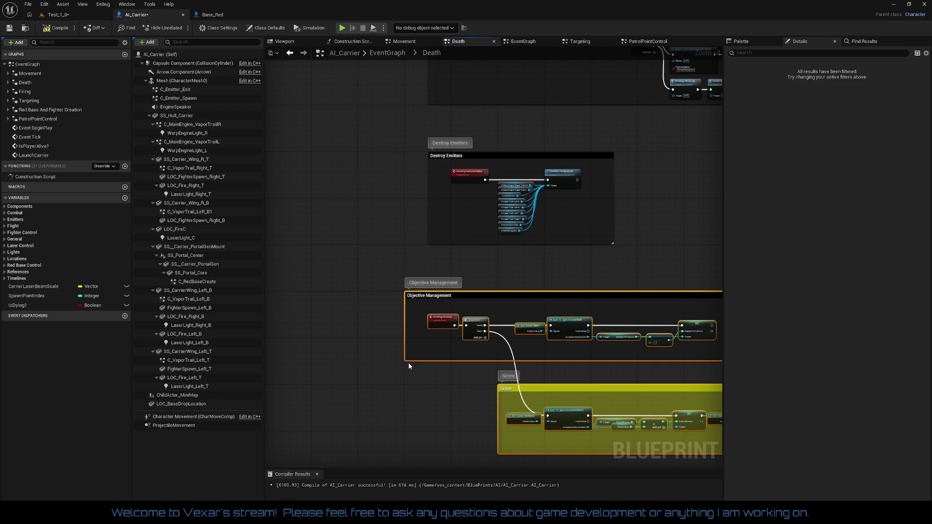
mouse_move(408, 363)
left_mouse_down()
mouse_move(376, 293)
mouse_move(374, 325)
left_mouse_up()
left_click(421, 293)
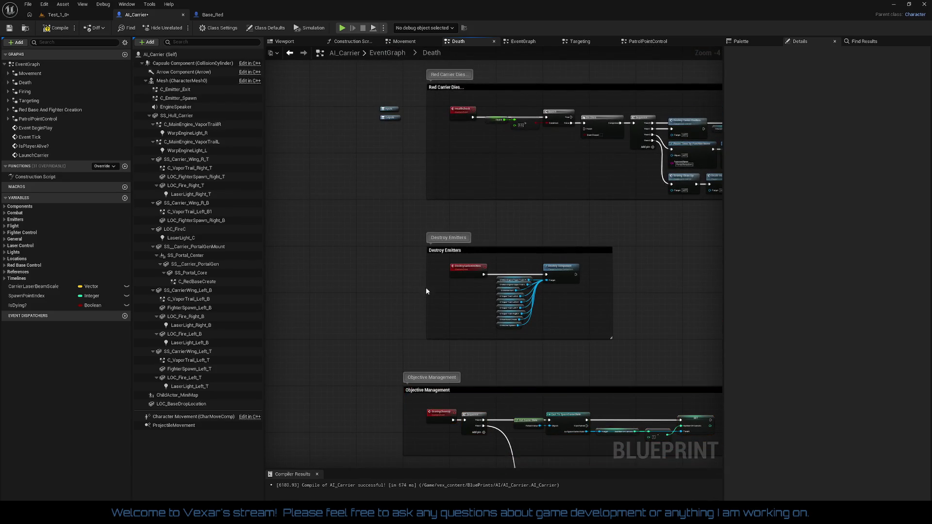
Move the Destroy Emitters, Red Carrier Dies, Health Reduction and Deflect when colliding groups left
left_click_drag(441, 253, 420, 253)
scroll(413, 256, "up", 2)
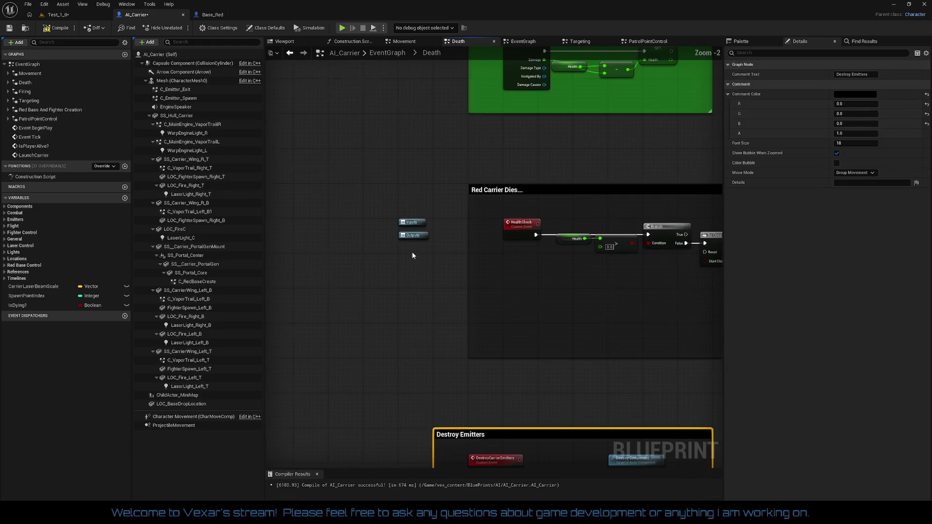
mouse_move(494, 193)
left_mouse_down()
mouse_move(456, 192)
mouse_move(465, 343)
left_mouse_up()
mouse_move(486, 169)
left_mouse_down()
mouse_move(451, 170)
mouse_move(436, 313)
left_mouse_up()
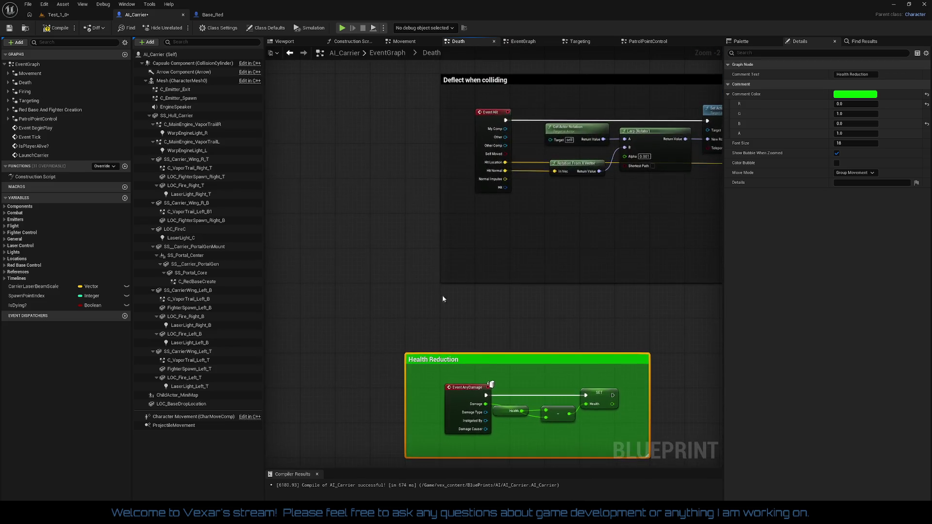
left_click_drag(461, 81, 428, 81)
left_click(476, 232)
left_click_drag(475, 231, 322, 233)
scroll(472, 243, "down", 2)
mouse_move(476, 248)
left_mouse_down()
mouse_move(390, 224)
mouse_move(389, 162)
mouse_move(485, 221)
mouse_move(403, 154)
mouse_move(486, 112)
mouse_move(572, 95)
left_mouse_up()
scroll(484, 221, "down", 1)
scroll(458, 189, "up", 2)
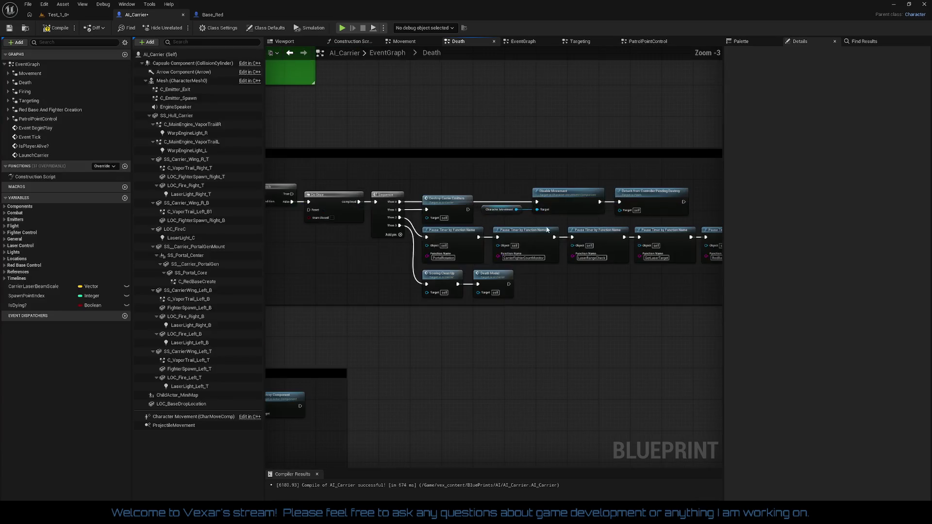
Make the death sequence comment box taller by lowering its bottom edge
left_click_drag(459, 189, 461, 92)
left_click_drag(537, 212, 531, 242)
scroll(528, 256, "down", 2)
mouse_move(608, 254)
left_mouse_down()
mouse_move(443, 246)
mouse_move(524, 254)
mouse_move(473, 233)
mouse_move(438, 240)
mouse_move(459, 189)
mouse_move(470, 202)
mouse_move(461, 293)
mouse_move(306, 333)
mouse_move(242, 337)
mouse_move(107, 318)
left_mouse_up()
scroll(470, 202, "down", 2)
mouse_move(184, 291)
left_mouse_down()
mouse_move(527, 300)
mouse_move(516, 266)
left_mouse_up()
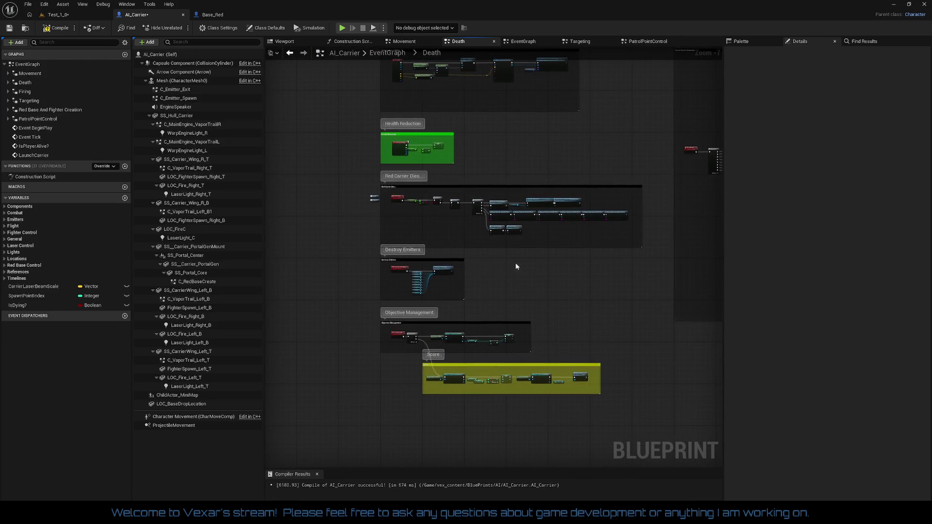
Save the Test_1_0 level and start a play-in-editor test
left_click(59, 15)
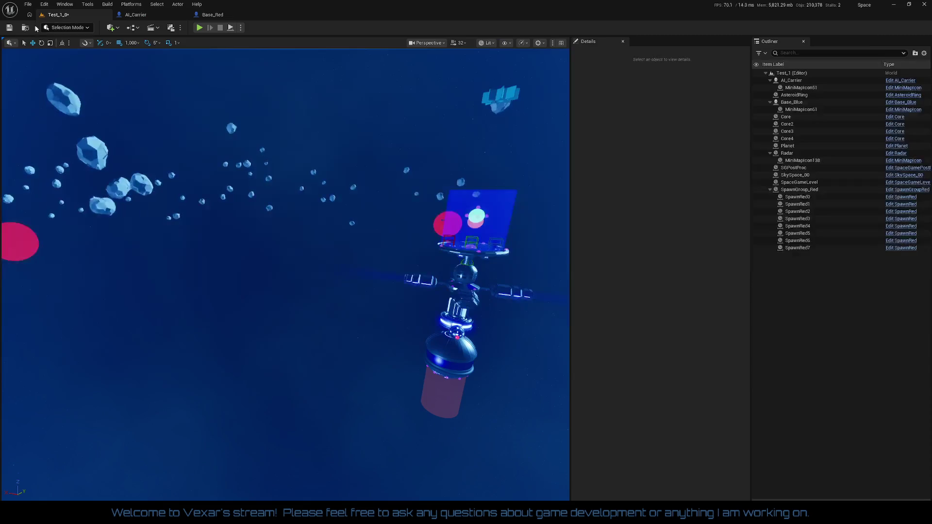
left_click(10, 28)
left_click(199, 27)
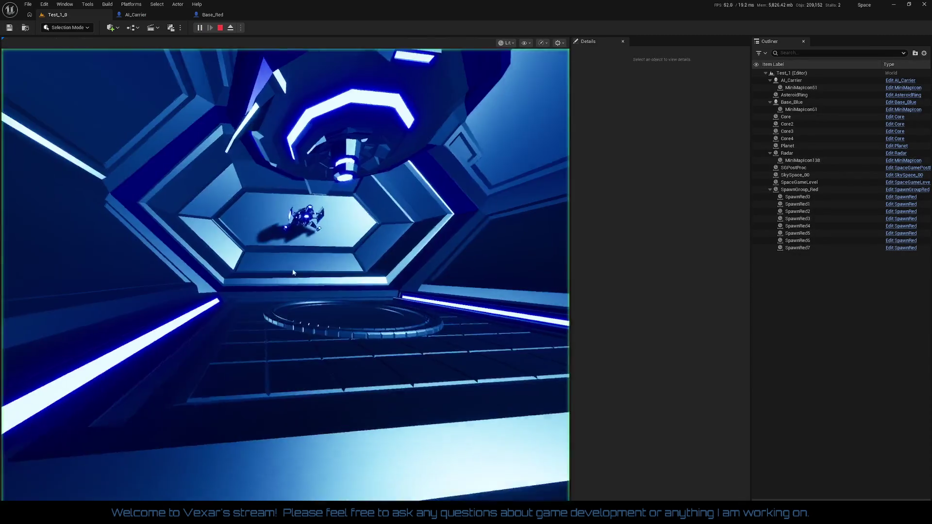
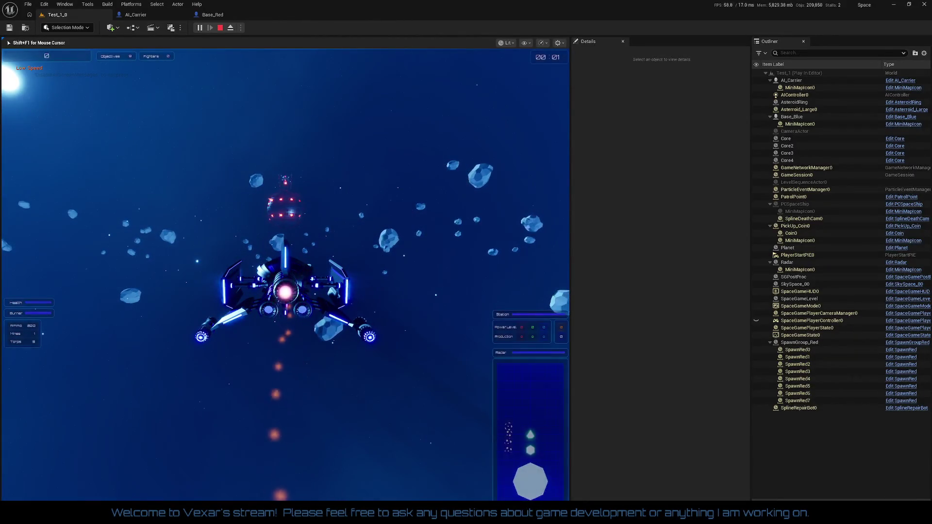
End the Test_1 play session and switch back to the AI_Carrier blueprint tab
key("Escape")
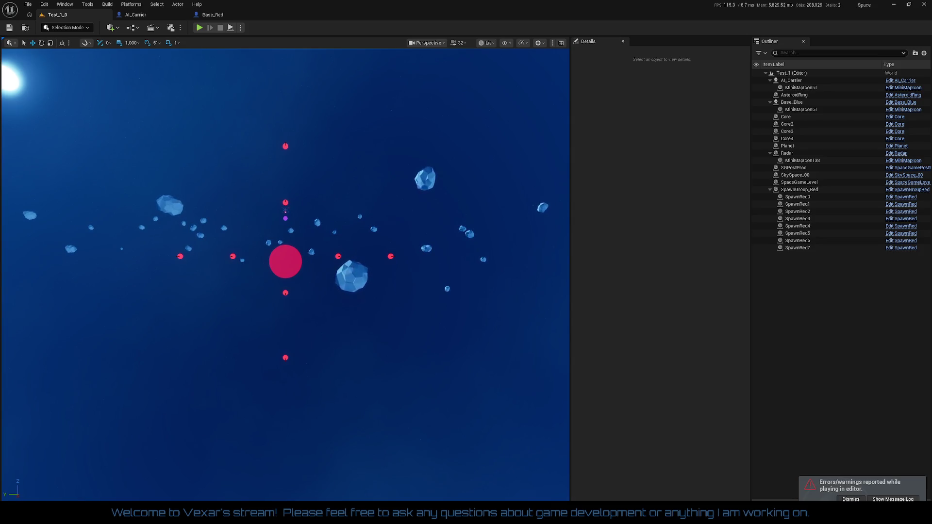
left_click(136, 14)
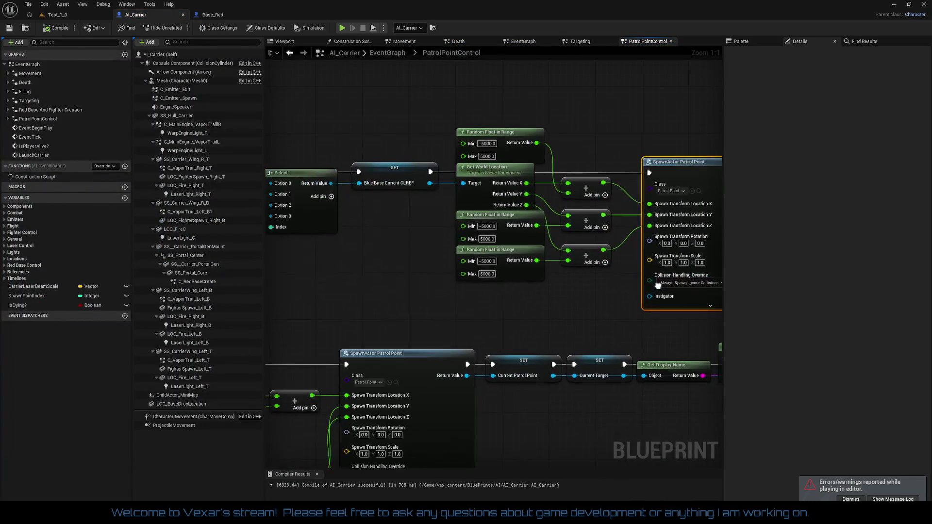
Pan left to the Select node and inspect the Spawn Point Index getter in Details
left_click_drag(517, 308, 642, 297)
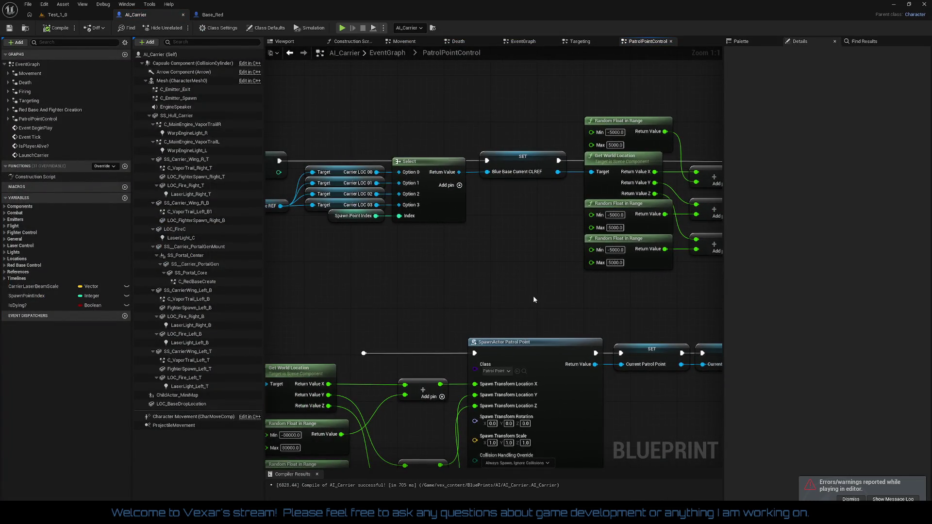
left_click_drag(502, 289, 593, 284)
mouse_move(537, 287)
left_mouse_down()
mouse_move(789, 275)
mouse_move(590, 294)
left_mouse_up()
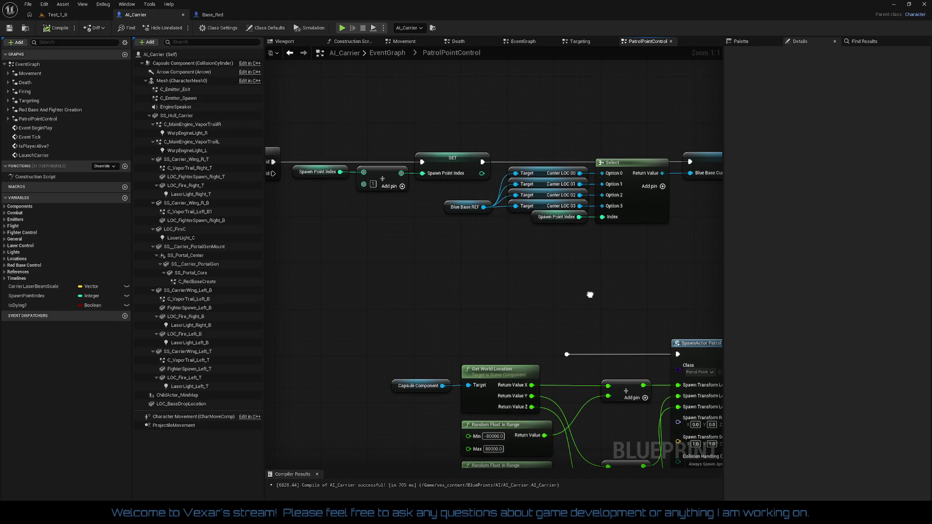
mouse_move(590, 295)
left_mouse_down()
mouse_move(464, 299)
mouse_move(678, 279)
mouse_move(617, 281)
left_mouse_up()
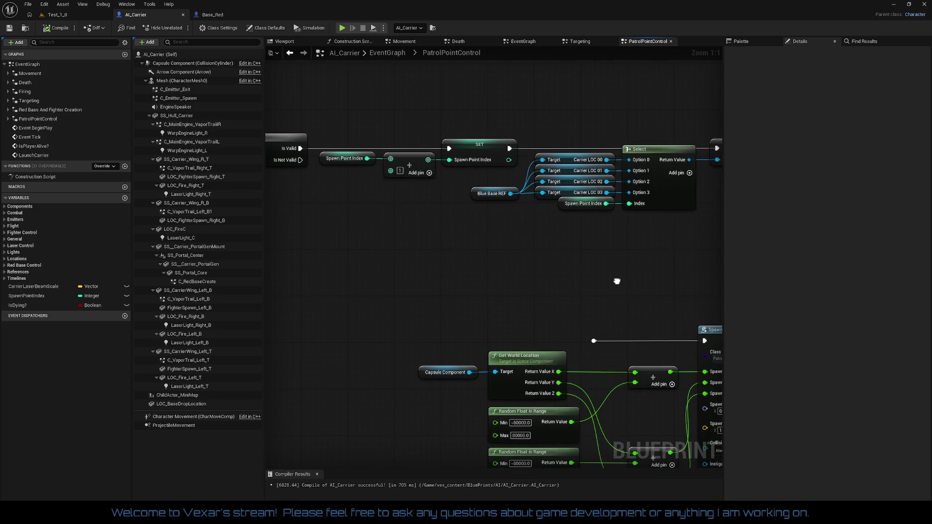
left_click(570, 207)
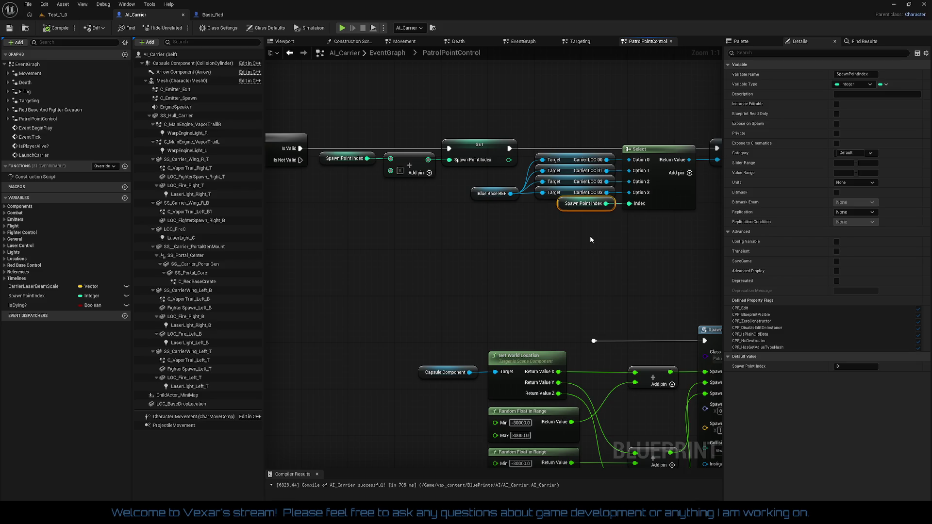
right_click(448, 153)
Break the Is Valid link into SET and wire Is Valid straight to the next node
left_click(464, 174)
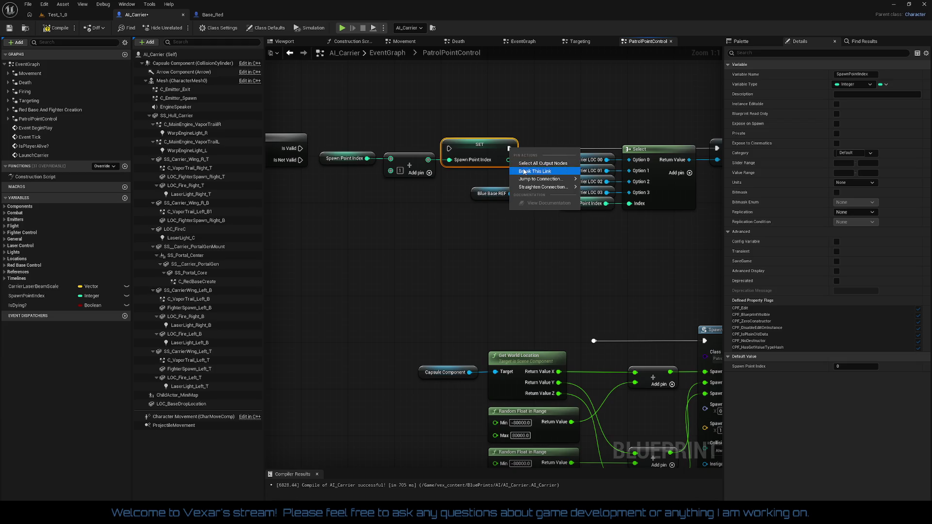
mouse_move(348, 132)
left_mouse_down()
mouse_move(434, 198)
mouse_move(455, 196)
left_mouse_up()
left_click_drag(468, 151, 451, 250)
mouse_move(300, 149)
left_mouse_down()
mouse_move(689, 148)
mouse_move(676, 148)
left_mouse_up()
Move the Spawn Point Index +1 and SET nodes beside the Spawn Point Reset call
scroll(607, 244, "down", 3)
mouse_move(439, 233)
left_mouse_down()
mouse_move(302, 229)
mouse_move(314, 220)
mouse_move(533, 234)
left_mouse_up()
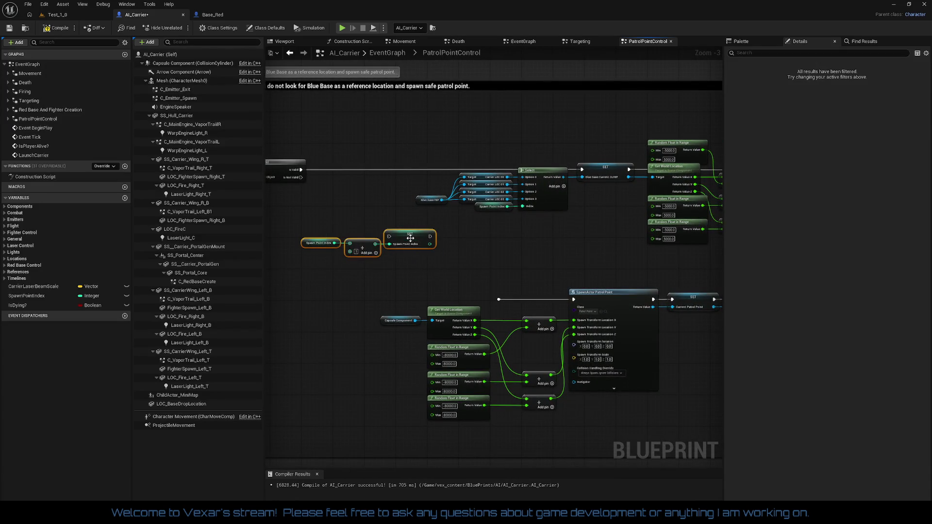
left_click_drag(410, 238, 607, 255)
mouse_move(525, 277)
left_mouse_down()
mouse_move(418, 185)
mouse_move(422, 229)
mouse_move(445, 251)
mouse_move(471, 243)
left_mouse_up()
left_click_drag(596, 258, 374, 243)
scroll(540, 244, "up", 2)
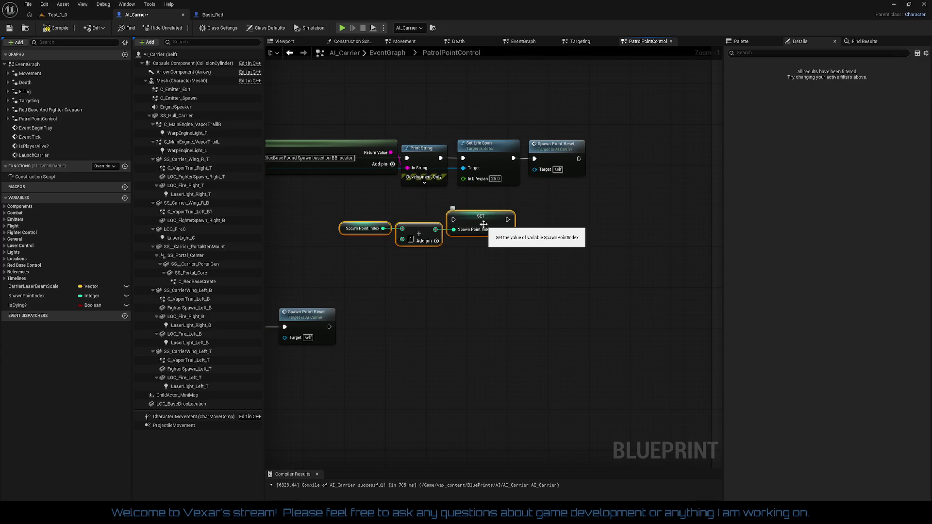
mouse_move(483, 224)
left_mouse_down()
mouse_move(636, 219)
mouse_move(712, 173)
mouse_move(659, 158)
mouse_move(672, 158)
mouse_move(514, 159)
left_mouse_up()
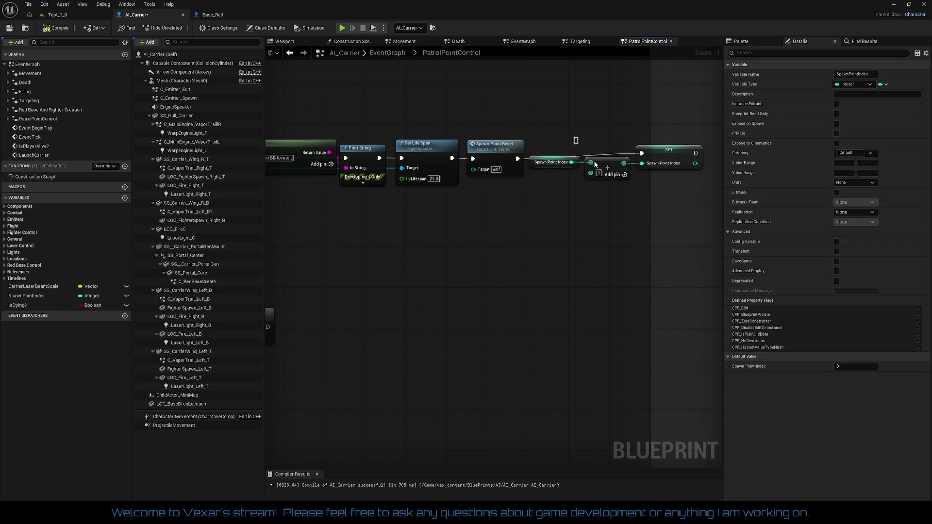
left_click_drag(671, 159, 676, 165)
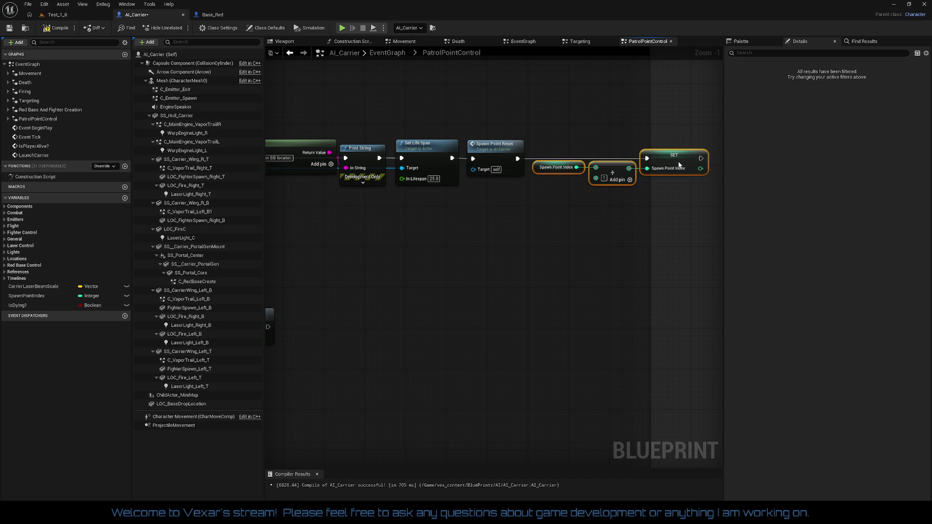
Select the top Select and spawn node row and shift it left toward Is Valid
scroll(553, 225, "down", 5)
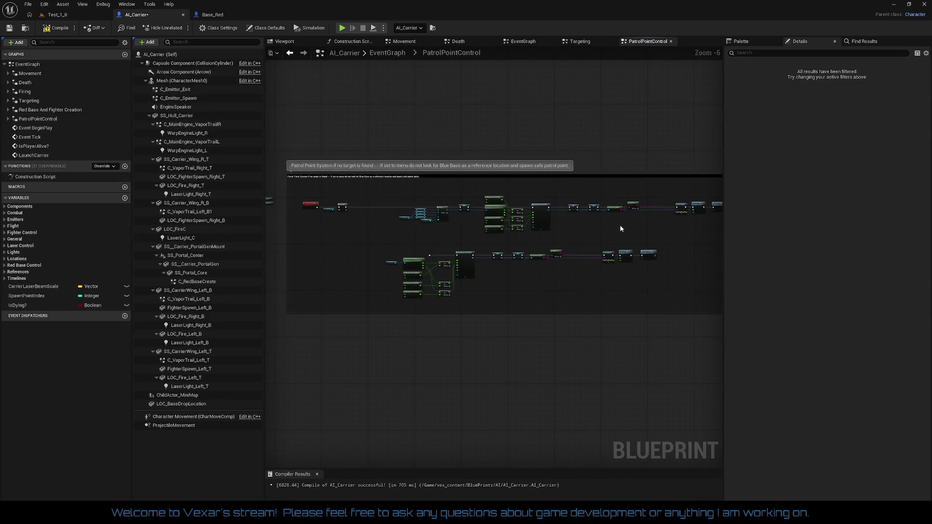
mouse_move(406, 198)
left_mouse_down()
mouse_move(479, 198)
mouse_move(724, 237)
mouse_move(553, 224)
left_mouse_up()
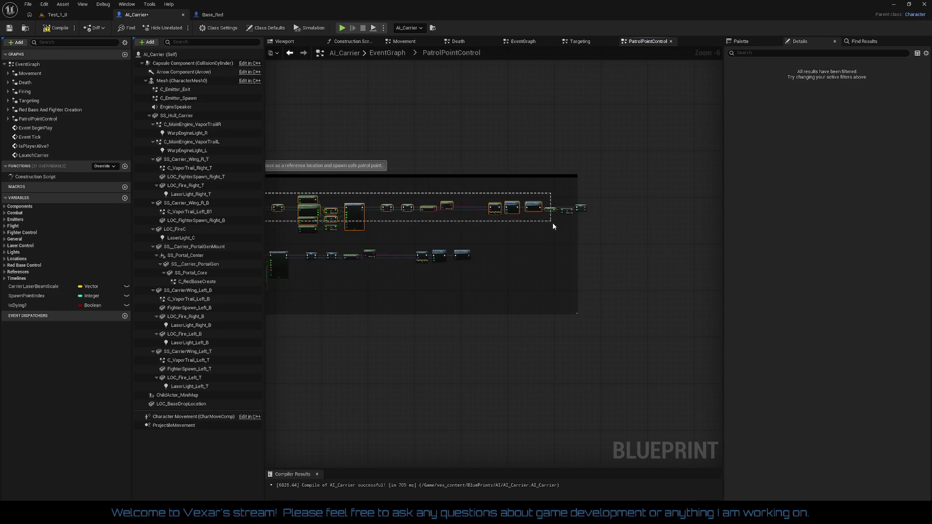
left_click_drag(624, 238, 624, 238)
scroll(559, 238, "up", 4)
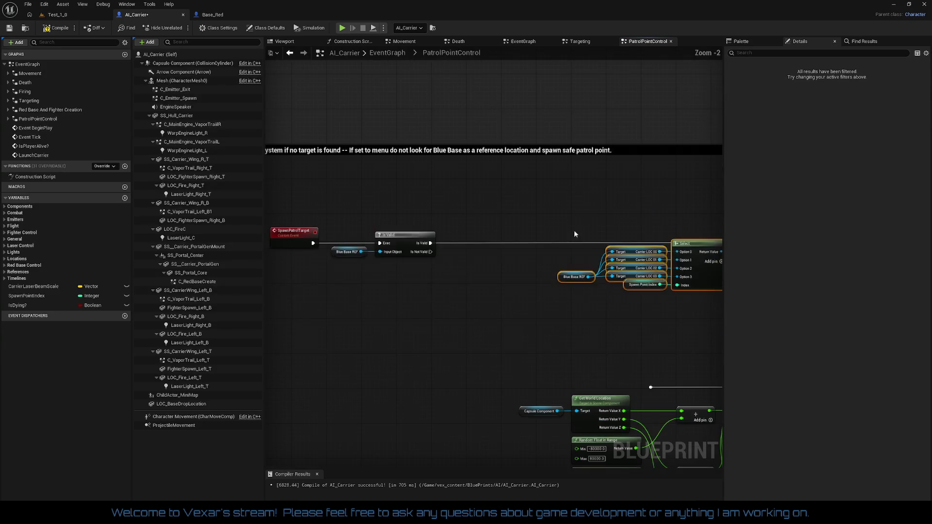
left_click_drag(452, 213, 431, 212)
left_click_drag(557, 201, 615, 183)
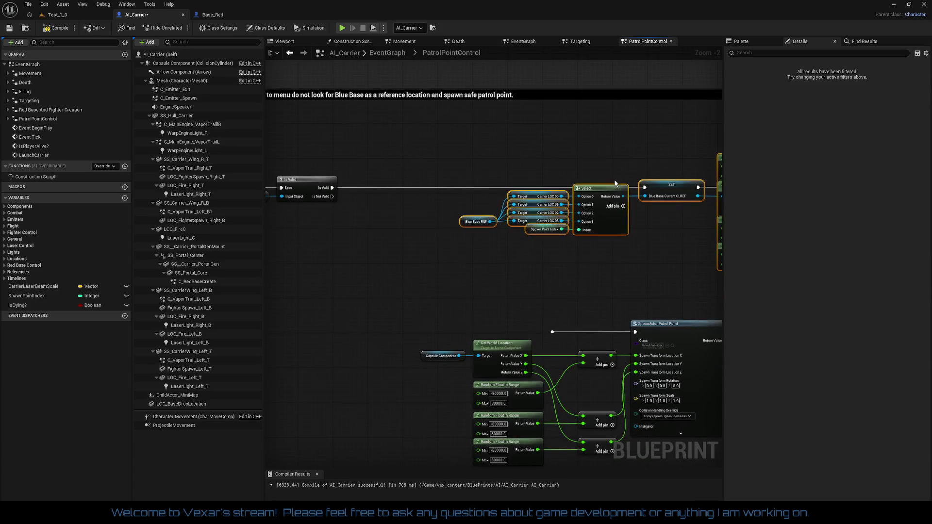
left_click_drag(671, 189, 505, 193)
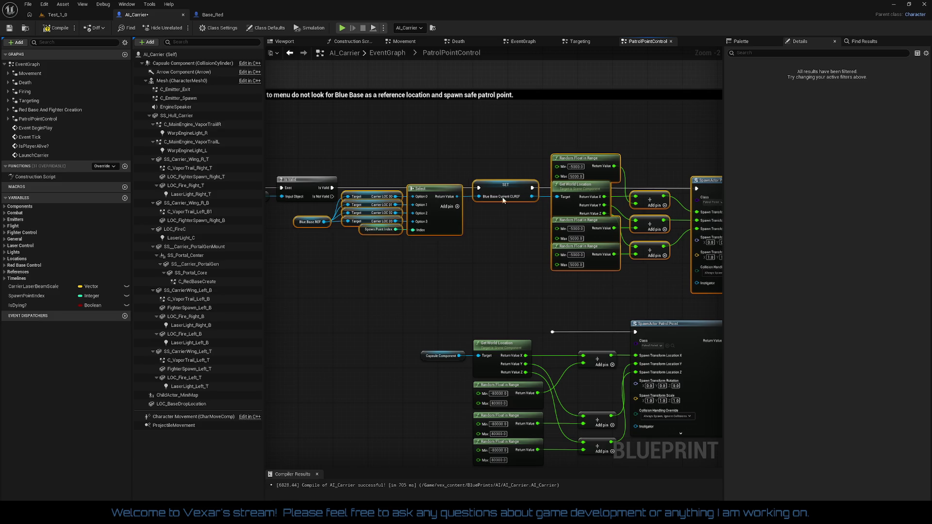
left_click(498, 248)
Nudge the SpawnPatrolTarget event slightly left to line it up with the graph
mouse_move(498, 247)
left_mouse_down()
mouse_move(480, 252)
mouse_move(477, 235)
left_mouse_up()
mouse_move(520, 131)
left_mouse_down()
mouse_move(519, 253)
mouse_move(520, 127)
left_mouse_up()
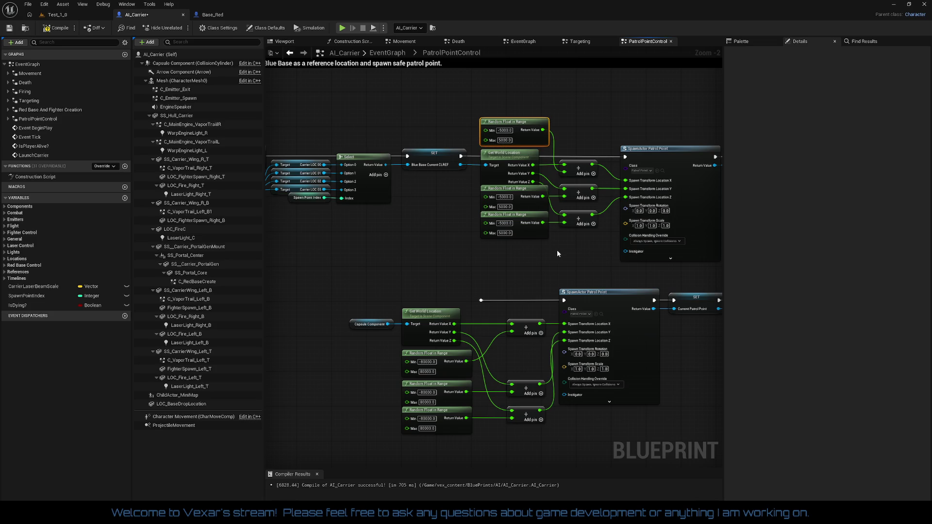
scroll(557, 252, "down", 2)
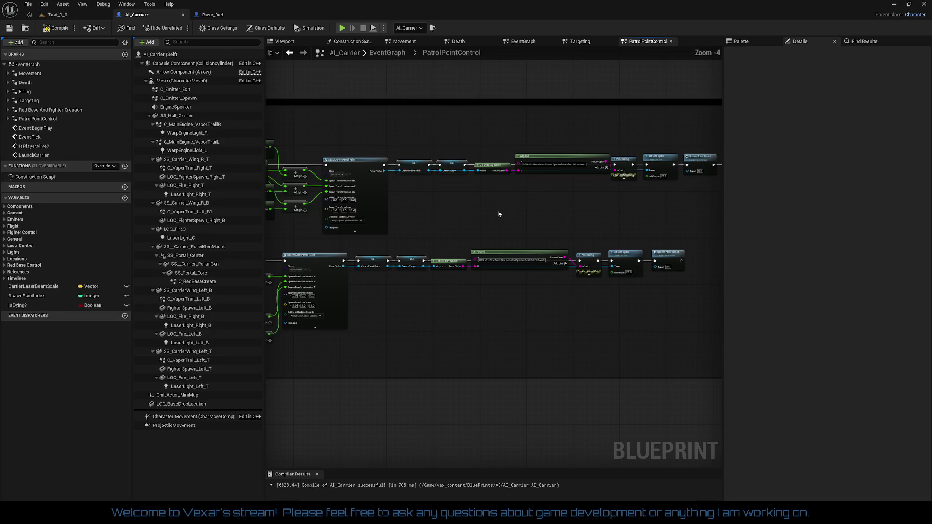
left_click_drag(290, 203, 581, 242)
scroll(428, 210, "up", 2)
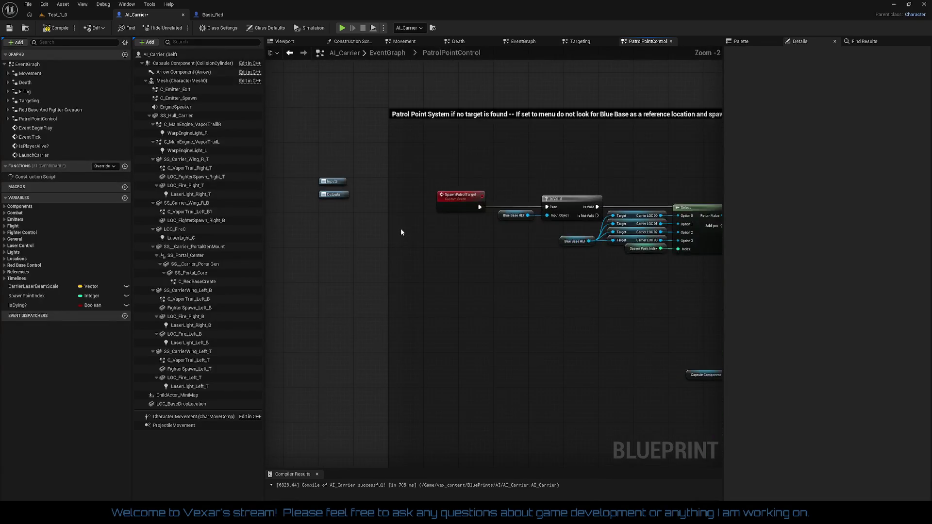
scroll(431, 240, "down", 2)
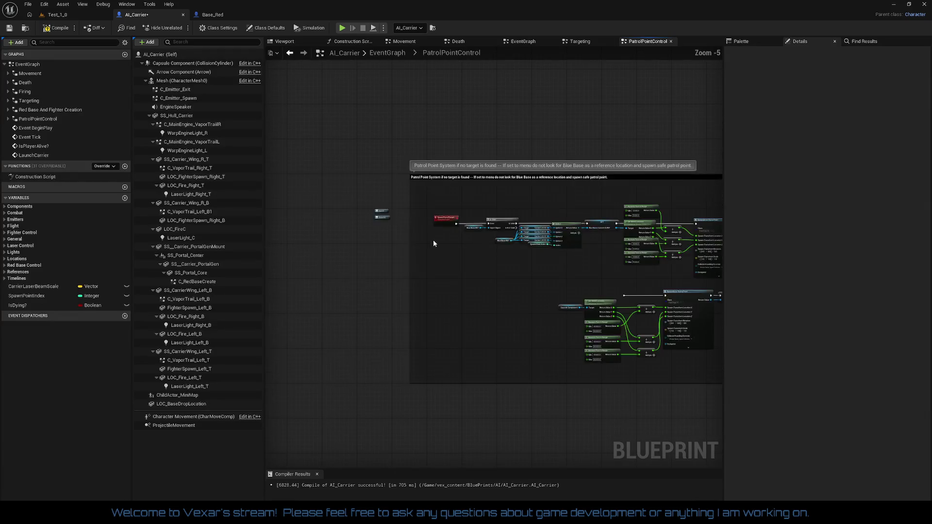
scroll(434, 228, "up", 1)
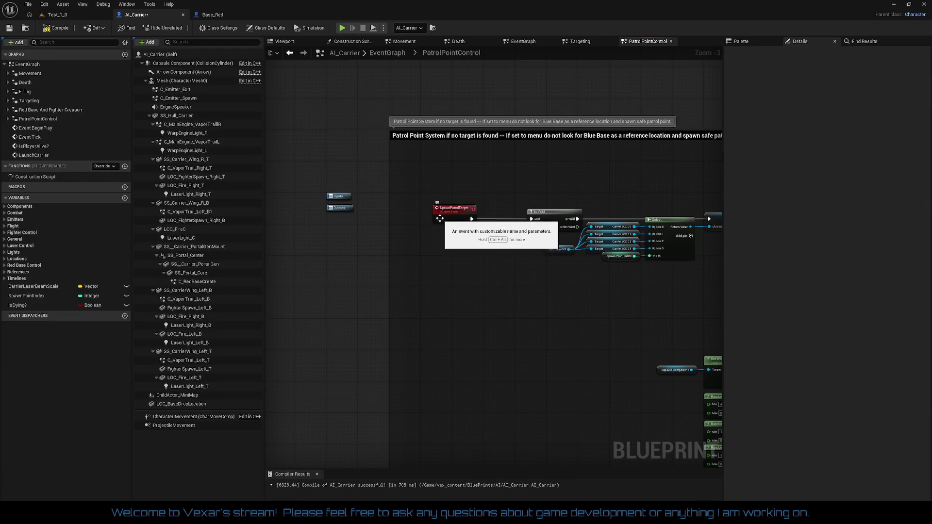
left_click_drag(439, 219, 431, 222)
left_click(433, 246)
scroll(432, 246, "down", 3)
scroll(417, 234, "up", 2)
scroll(411, 234, "down", 2)
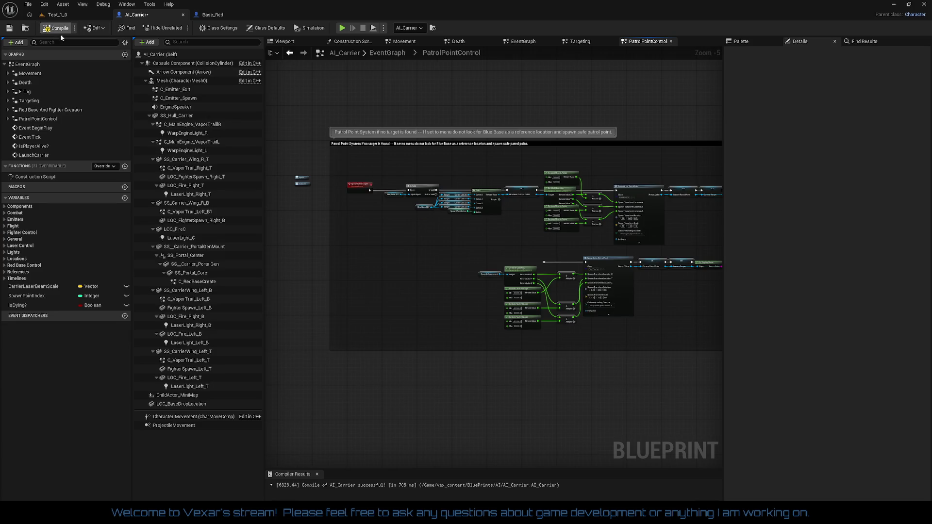
Save the Test_1_0 level and play-test it until PatrolPoint0–PatrolPoint6 spawn, then stop
left_click(69, 15)
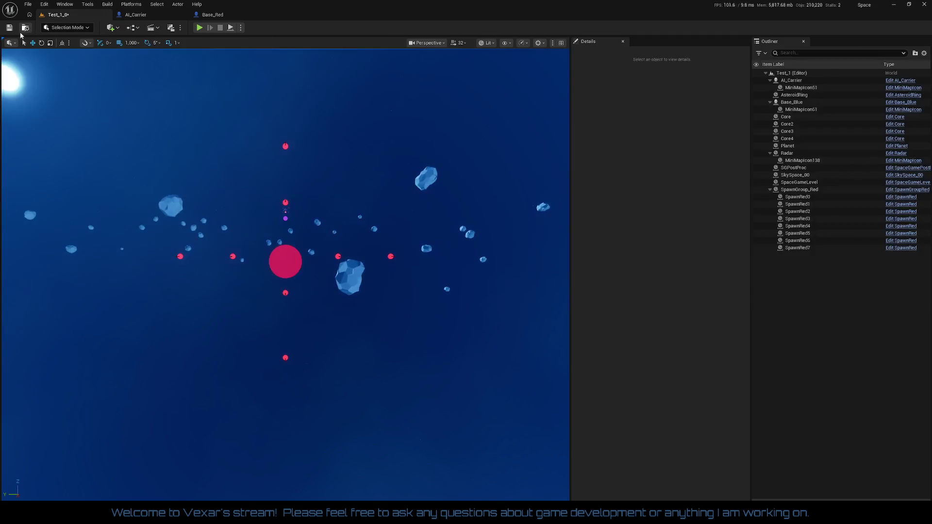
left_click(9, 28)
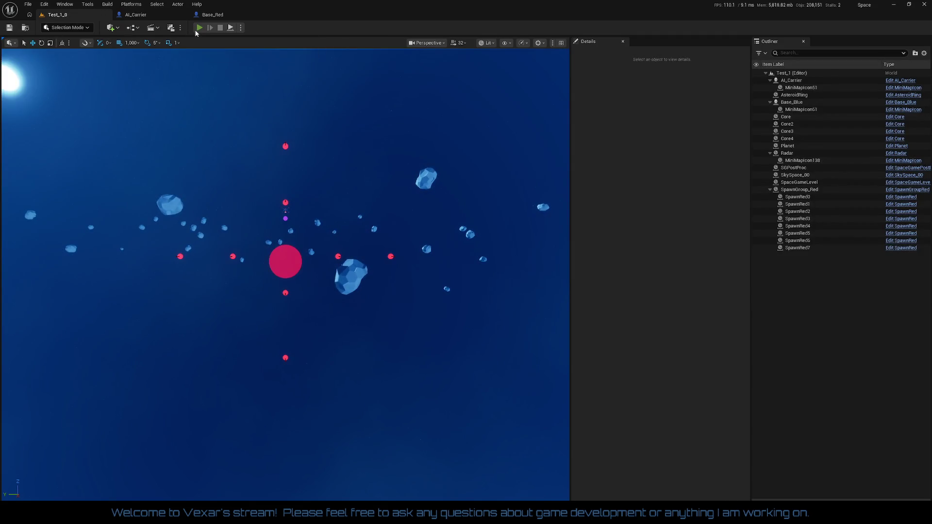
left_click(196, 30)
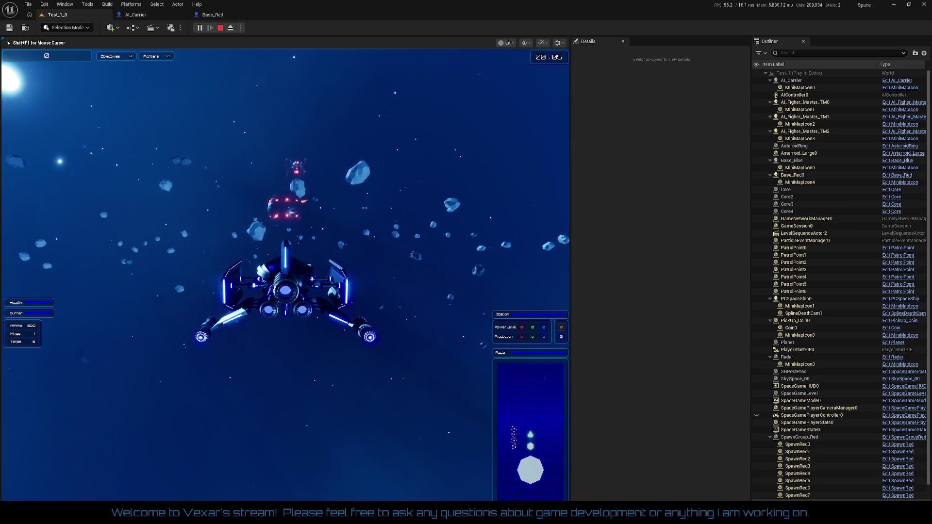
key("Escape")
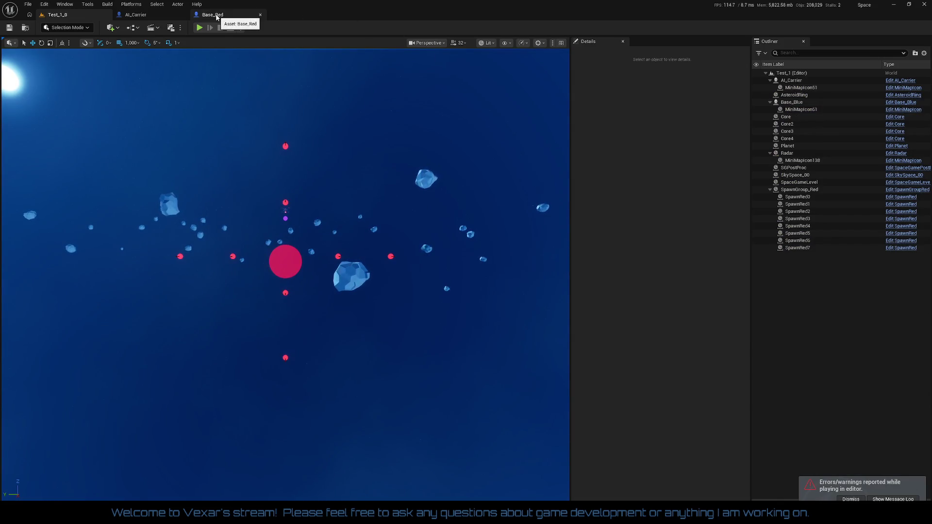
Delete the Spawn Point Index getter feeding the Select node's Index pin
left_click(162, 18)
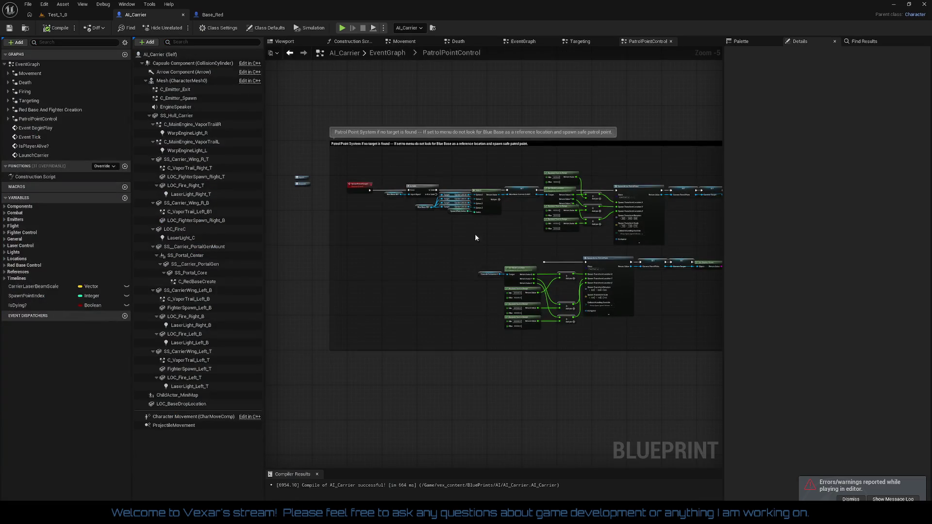
scroll(464, 230, "up", 4)
scroll(404, 255, "up", 1)
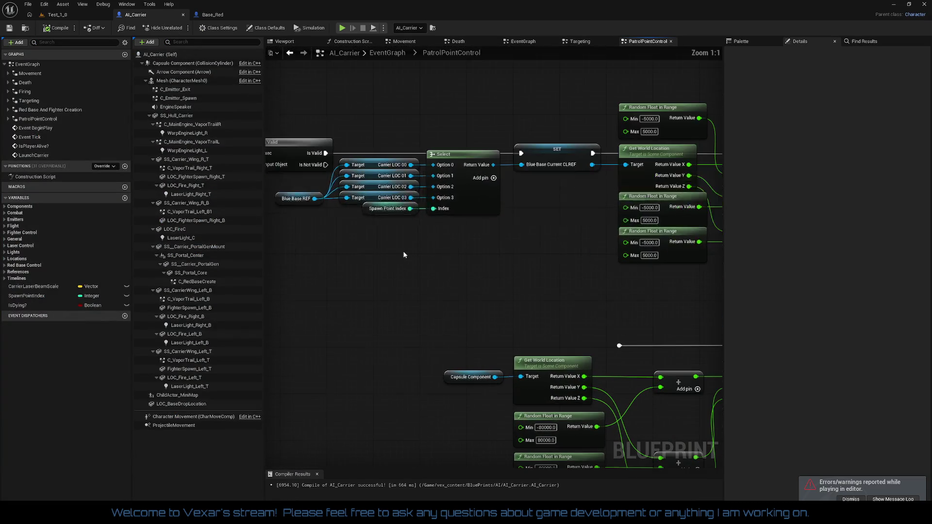
left_click_drag(367, 215, 367, 216)
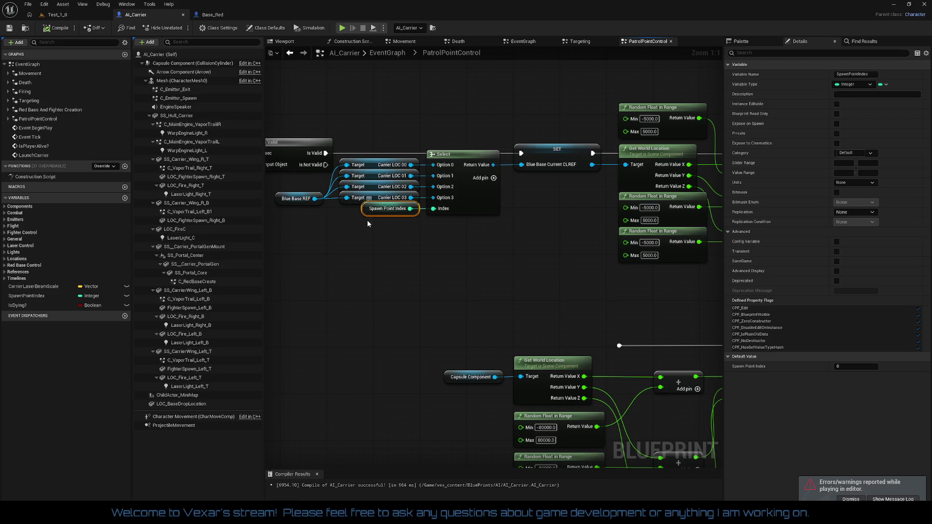
key("Delete")
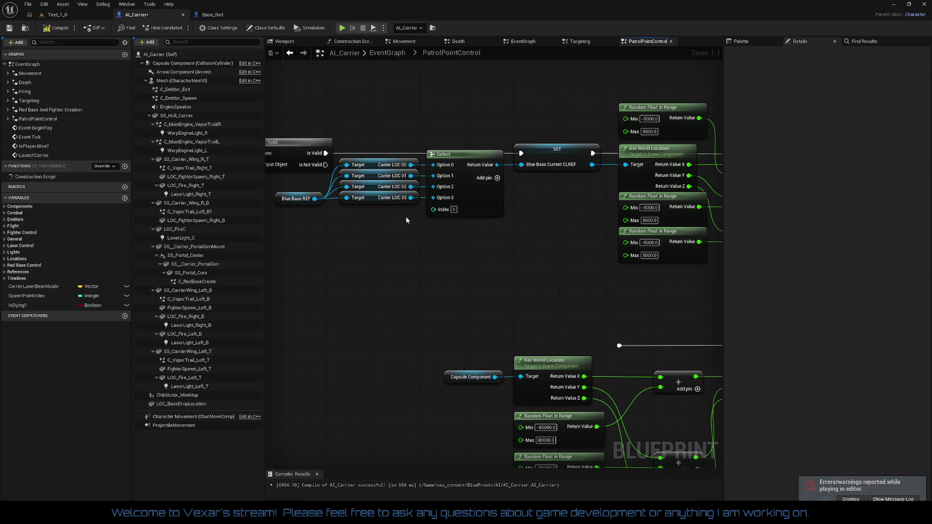
right_click(434, 210)
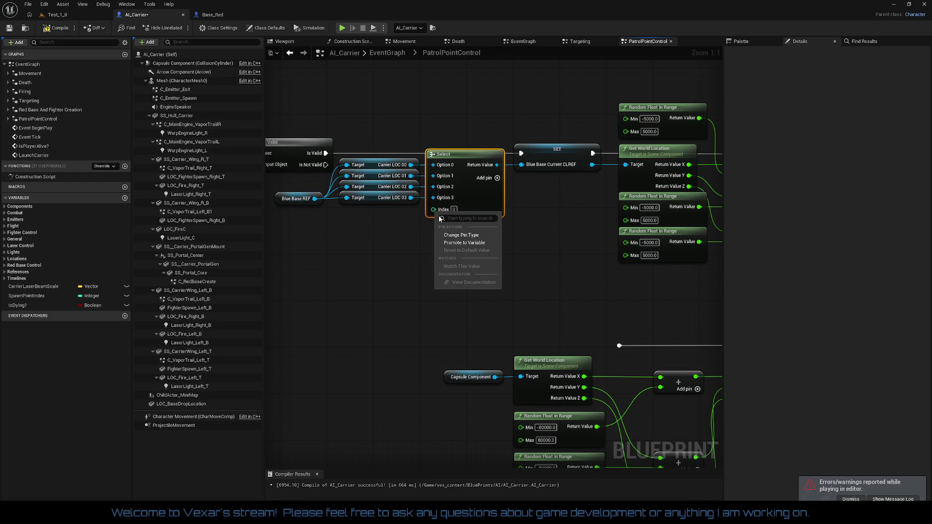
left_click(455, 235)
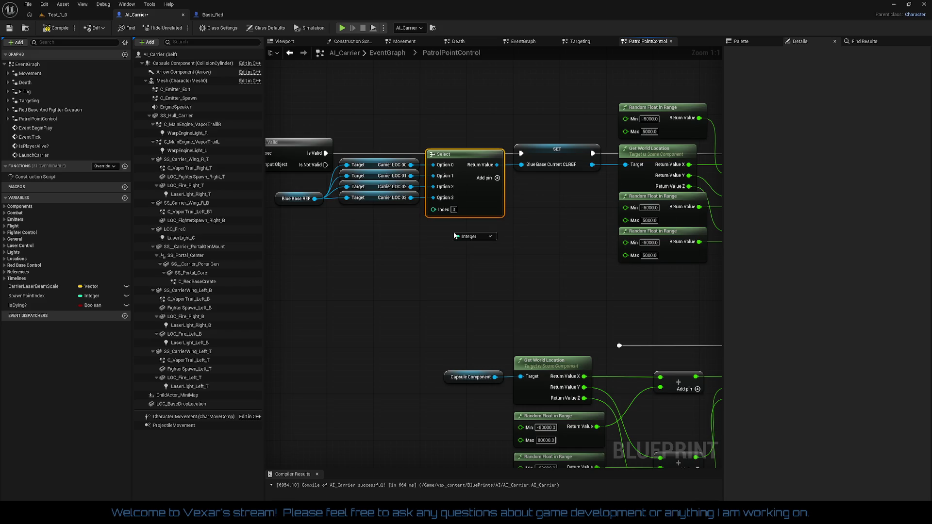
left_click(483, 236)
left_click(456, 286)
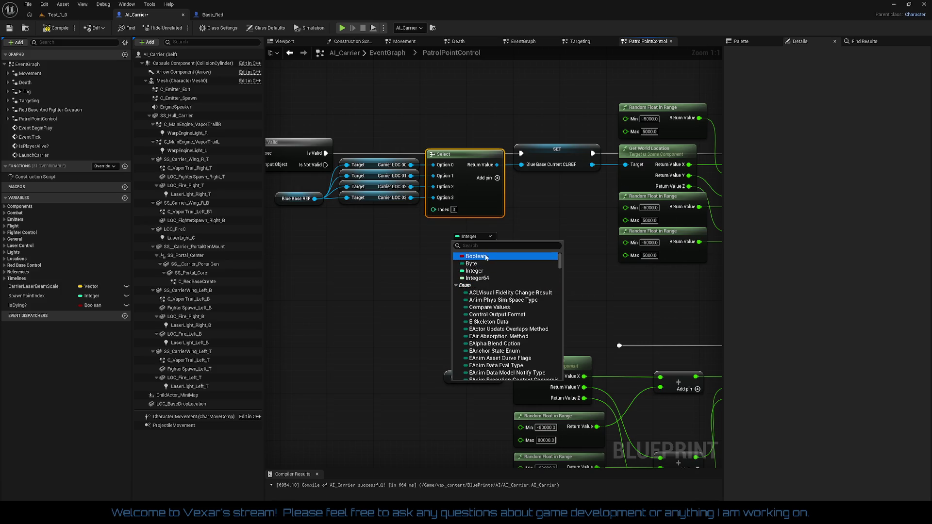
type("rando")
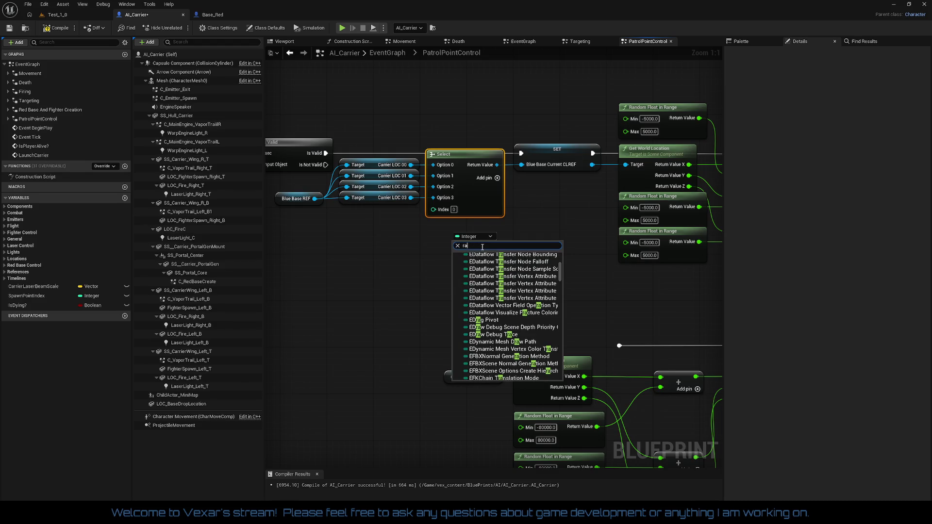
type("m")
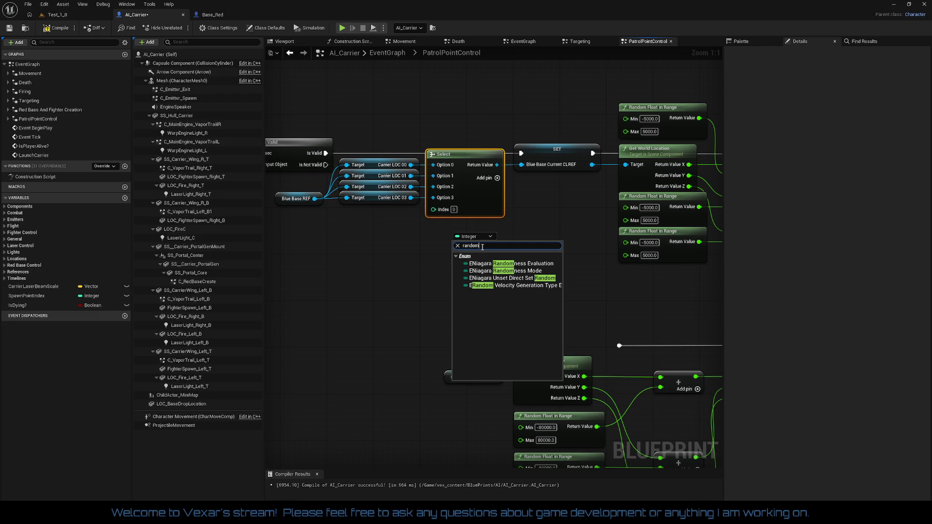
left_click(407, 249)
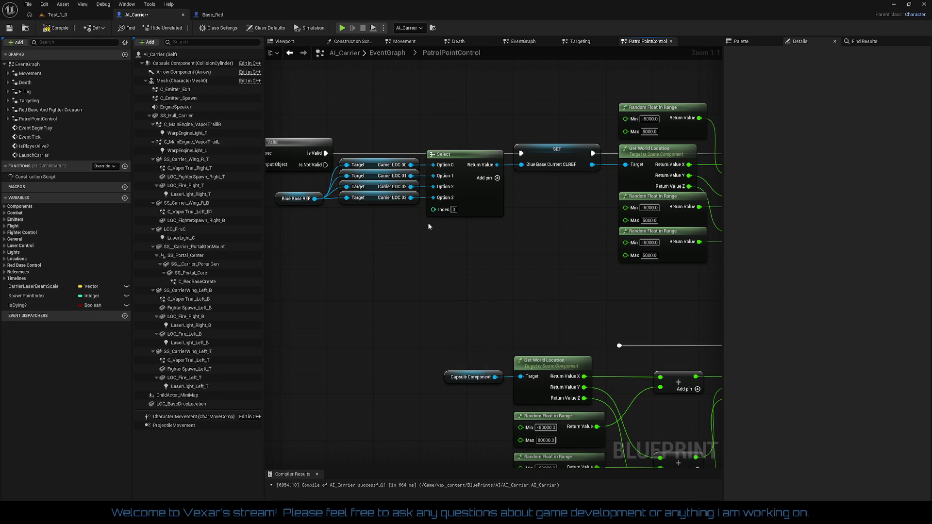
Wire a Random Integer in Range node (Min 0, Max 3) into the Select Index
left_click_drag(433, 212, 386, 229)
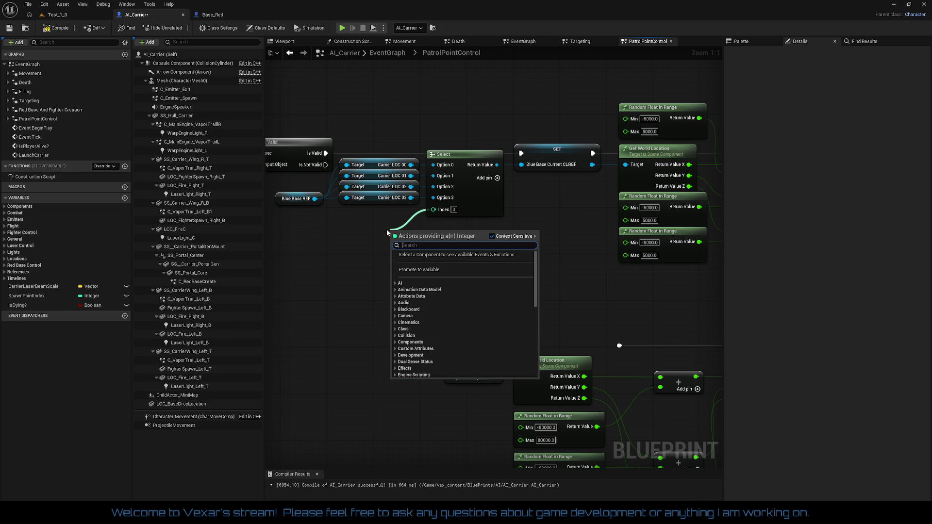
type("random")
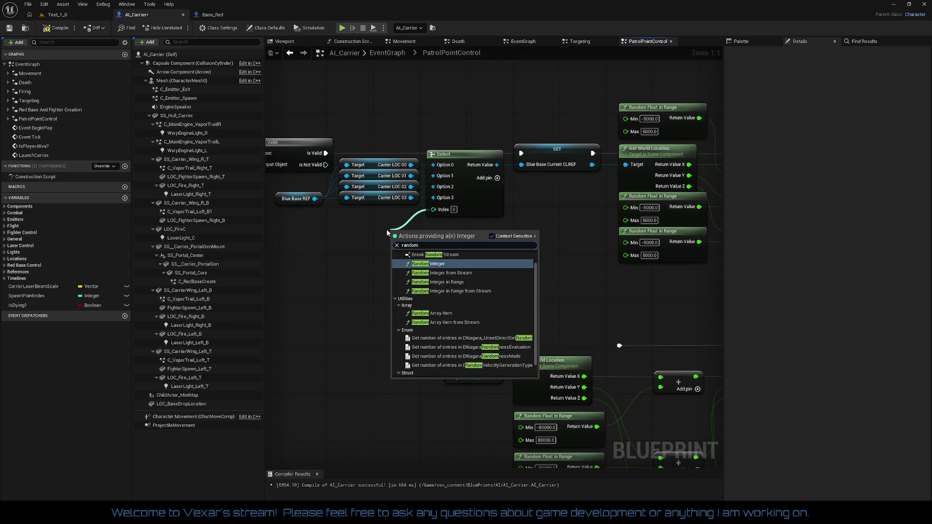
key("Down")
key("Down")
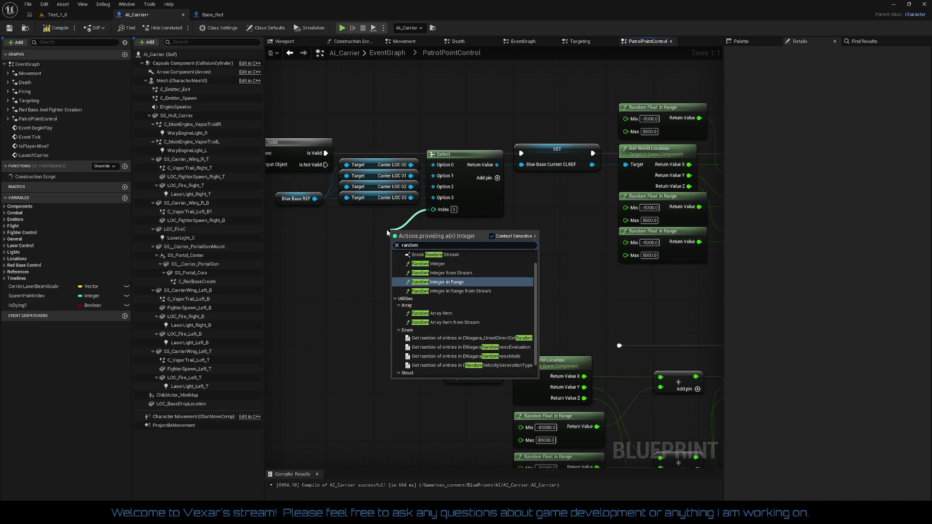
key("Return")
mouse_move(438, 261)
left_mouse_down()
mouse_move(388, 251)
mouse_move(457, 256)
left_mouse_up()
type("3")
left_click(432, 263)
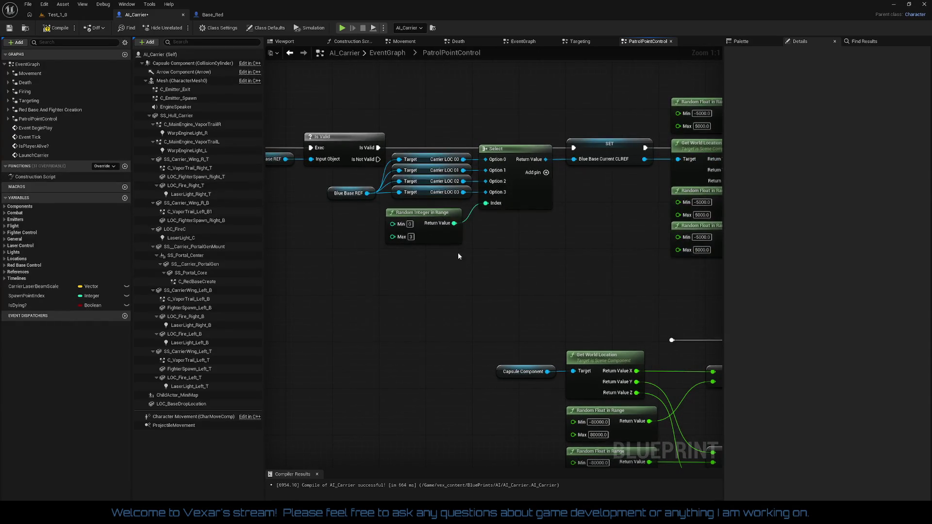
left_click_drag(528, 253, 265, 295)
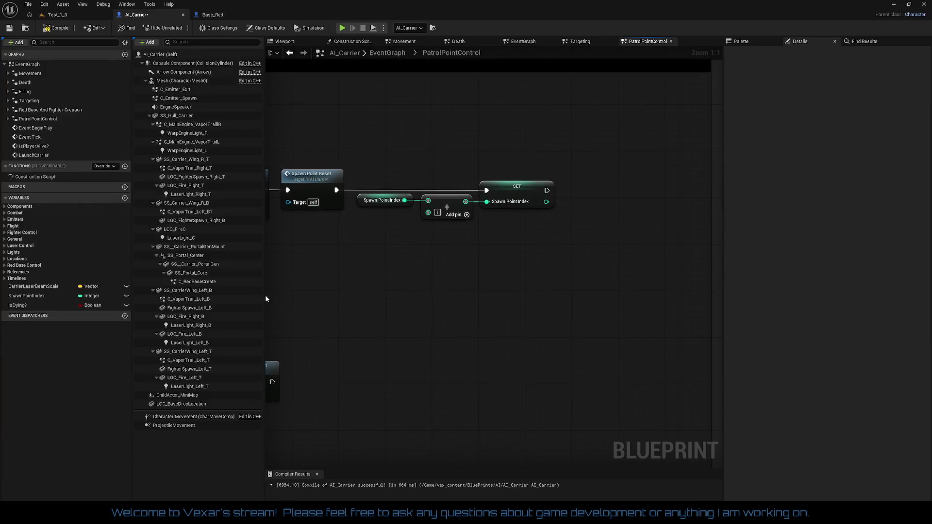
Delete the SpawnPointIndex variable, compile AI_Carrier, and switch to the Test_1_0 level
mouse_move(506, 267)
left_mouse_down()
mouse_move(272, 252)
mouse_move(317, 252)
left_mouse_up()
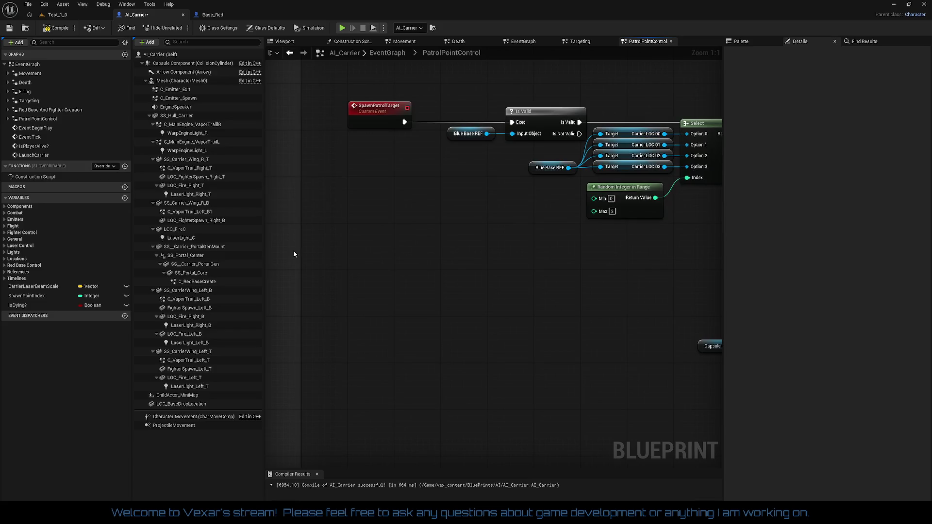
right_click(28, 296)
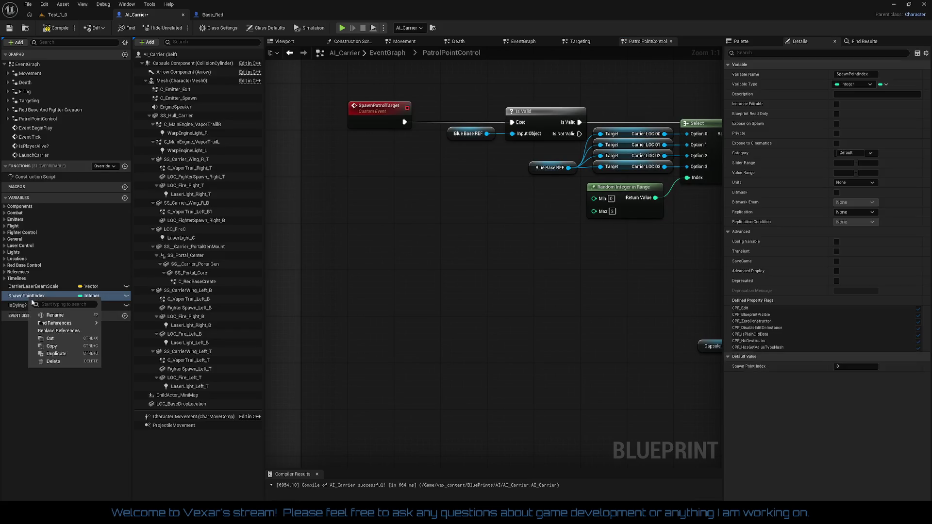
left_click(54, 361)
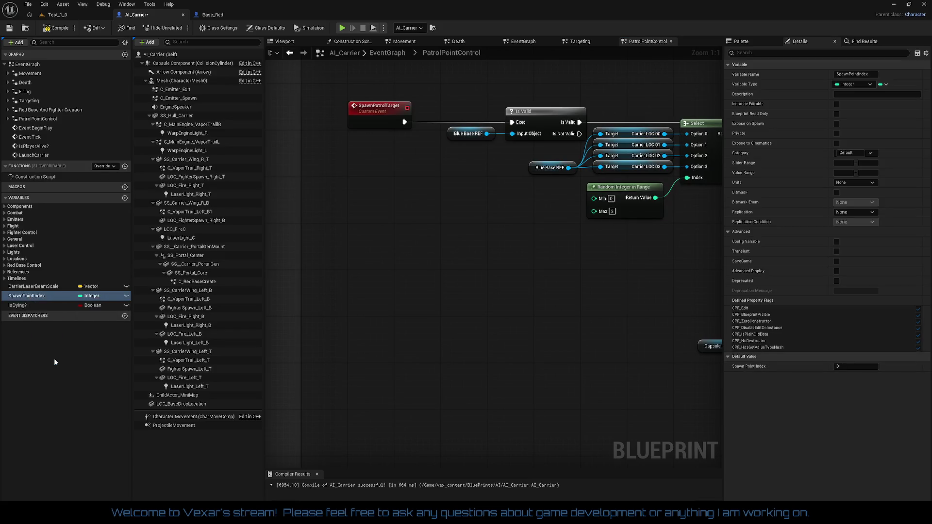
left_click(57, 31)
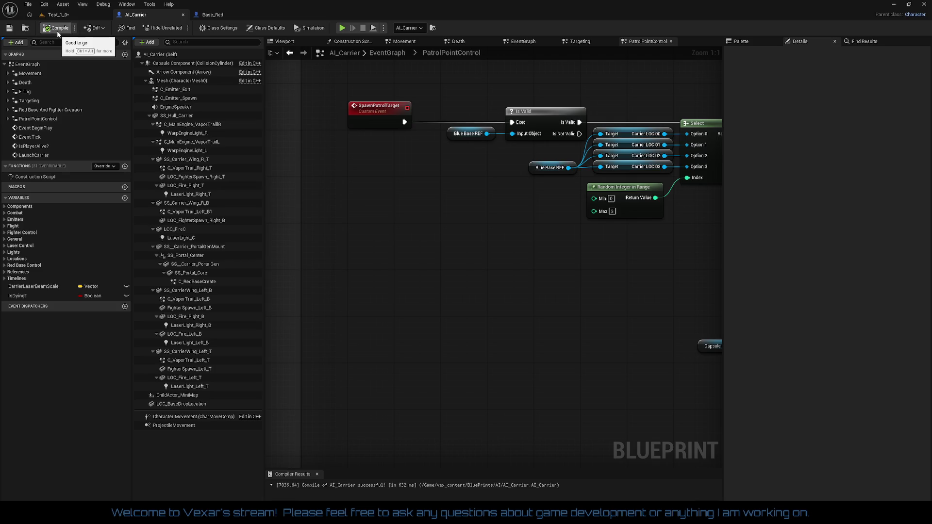
left_click(68, 15)
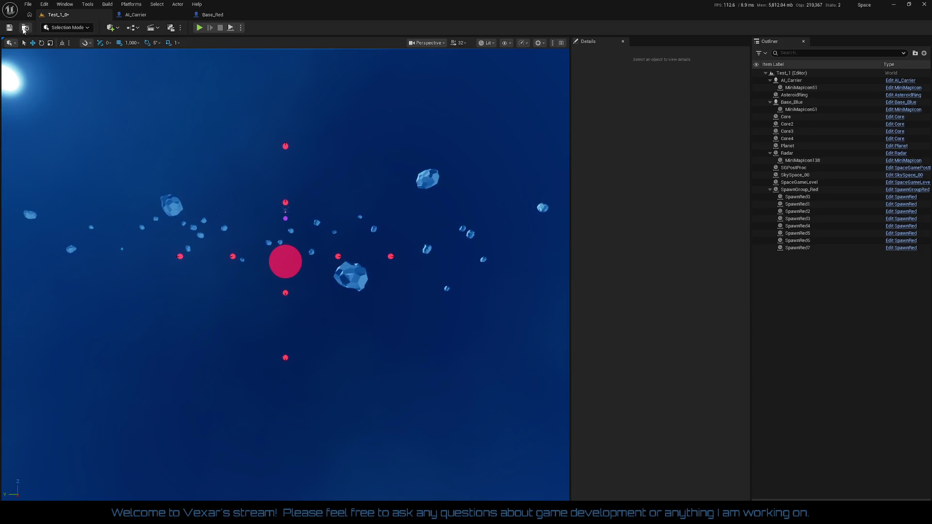
Save Test_1_0, play-test the carrier's random patrol targeting, then return to AI_Carrier
left_click(11, 29)
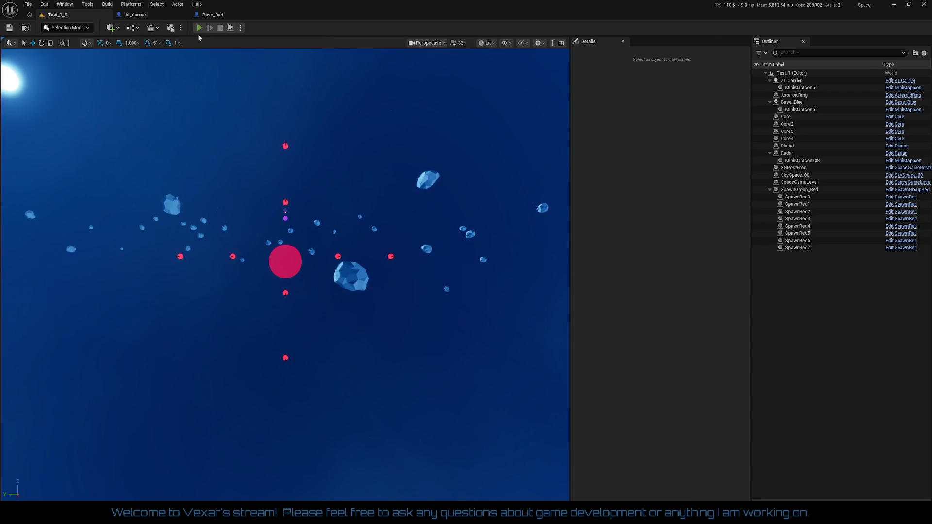
left_click(199, 28)
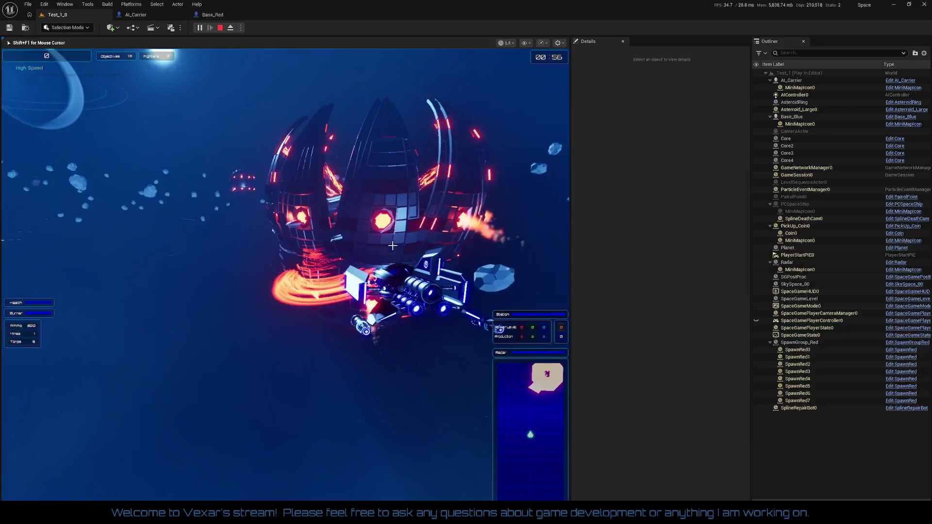
key("Escape")
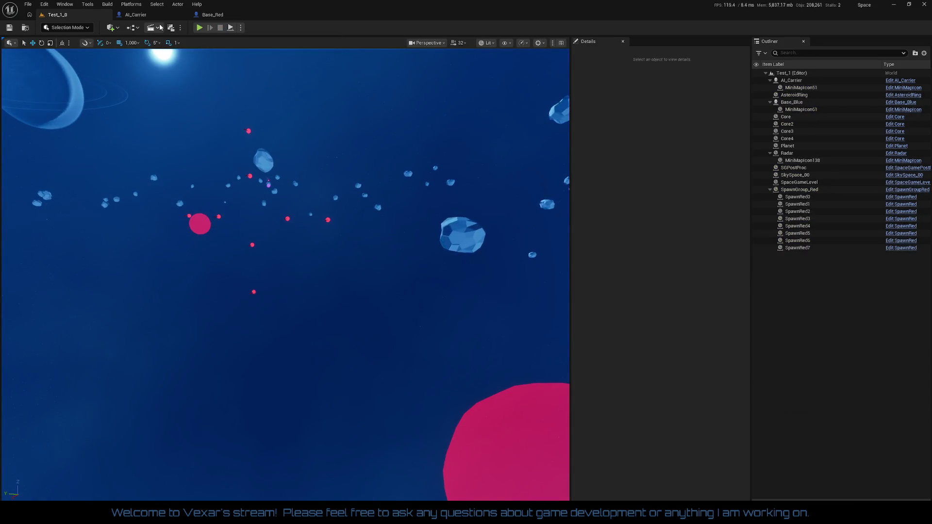
left_click(145, 15)
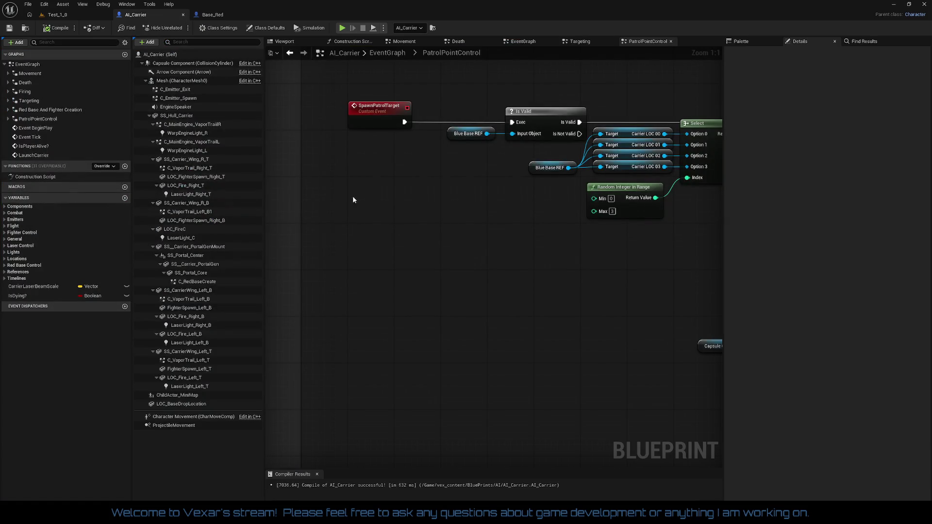
Inspect the Redbase Spawn speed boost nodes in the Movement graph, then go back to EventGraph
scroll(433, 226, "down", 4)
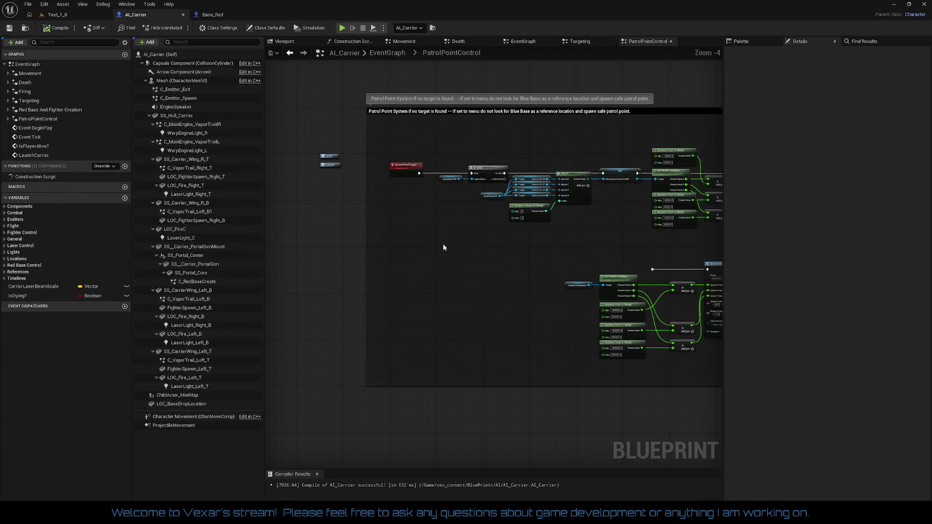
left_click_drag(388, 259, 426, 280)
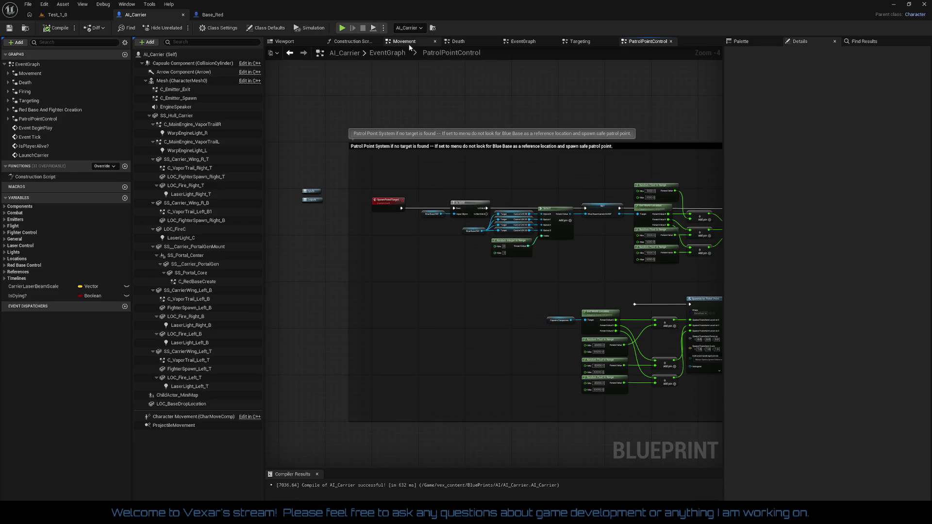
left_click(408, 42)
left_click_drag(444, 350, 492, 70)
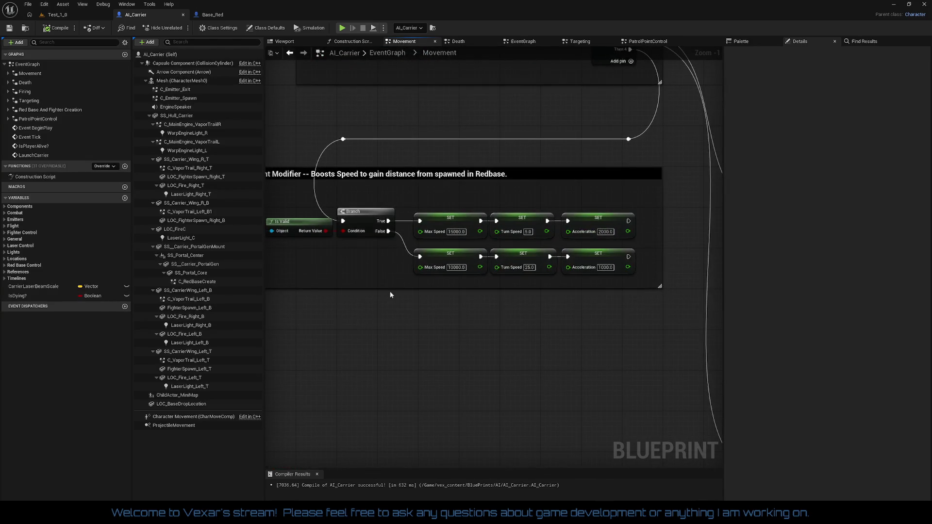
left_click_drag(390, 286, 550, 298)
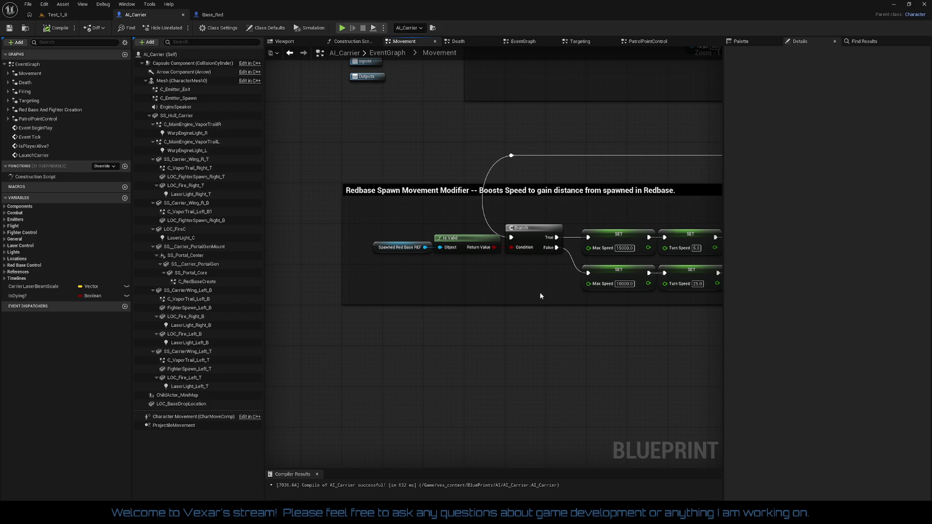
mouse_move(540, 293)
left_mouse_down()
mouse_move(439, 286)
mouse_move(516, 285)
left_mouse_up()
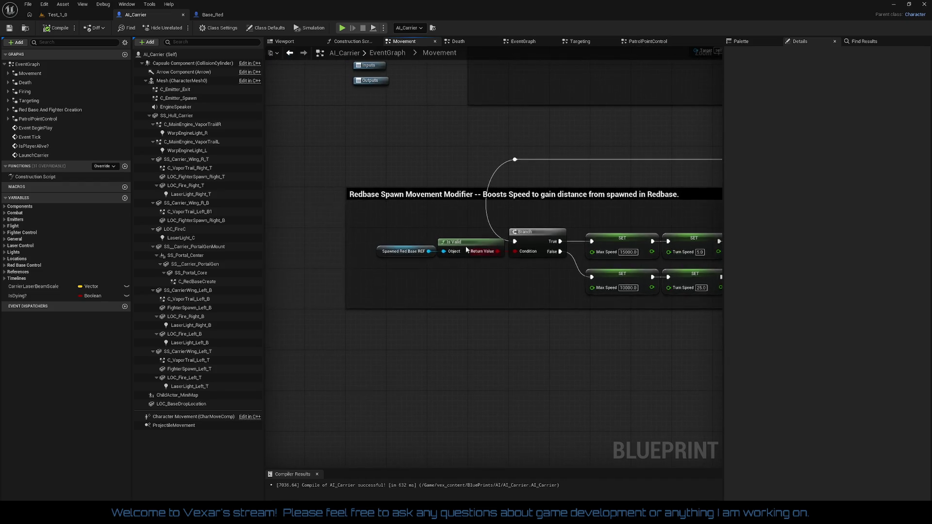
left_click_drag(354, 130, 348, 179)
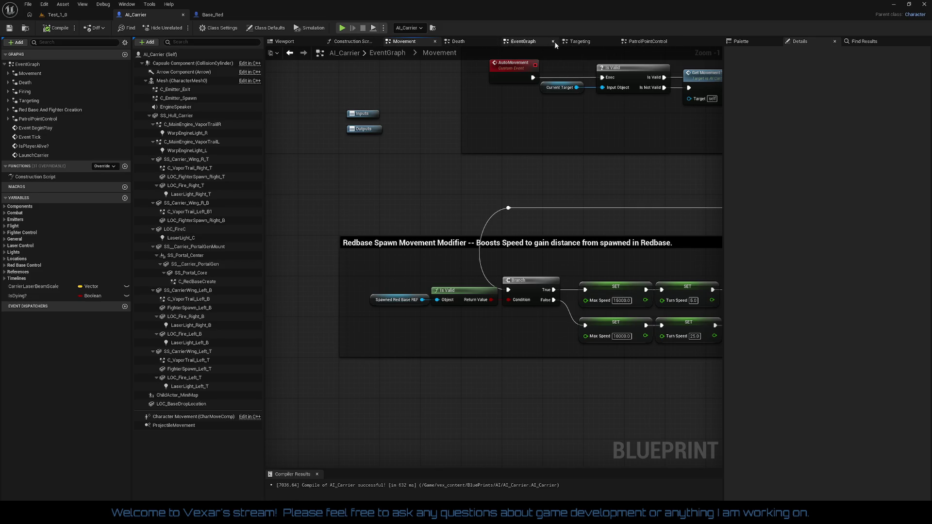
left_click(386, 52)
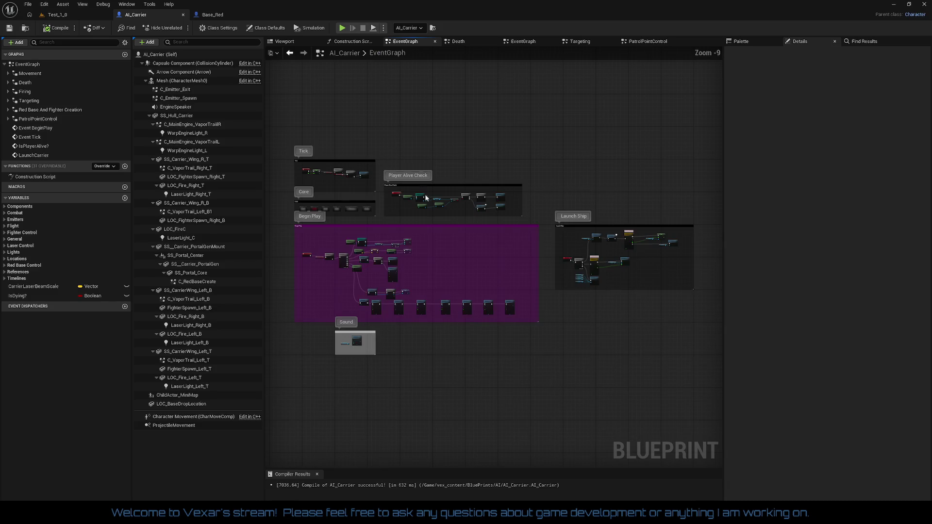
scroll(445, 292, "up", 1)
scroll(393, 232, "up", 7)
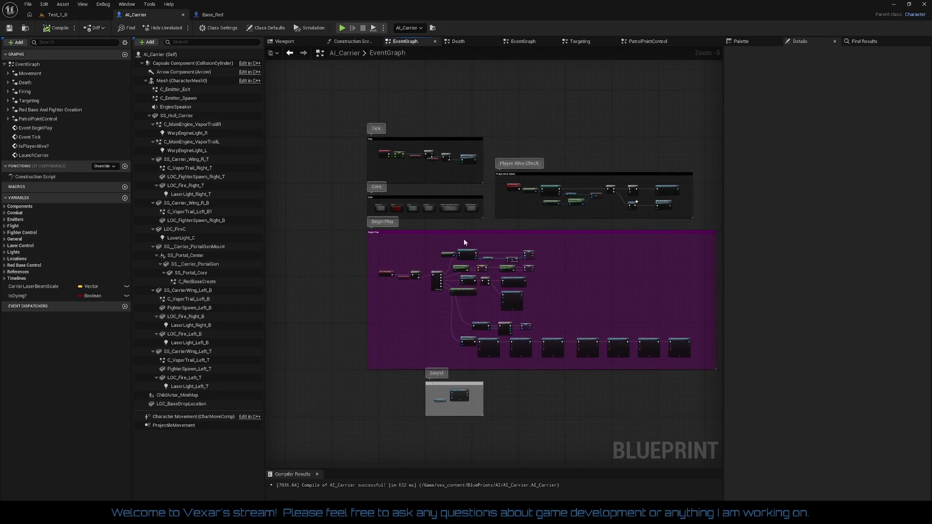
double_click(590, 172)
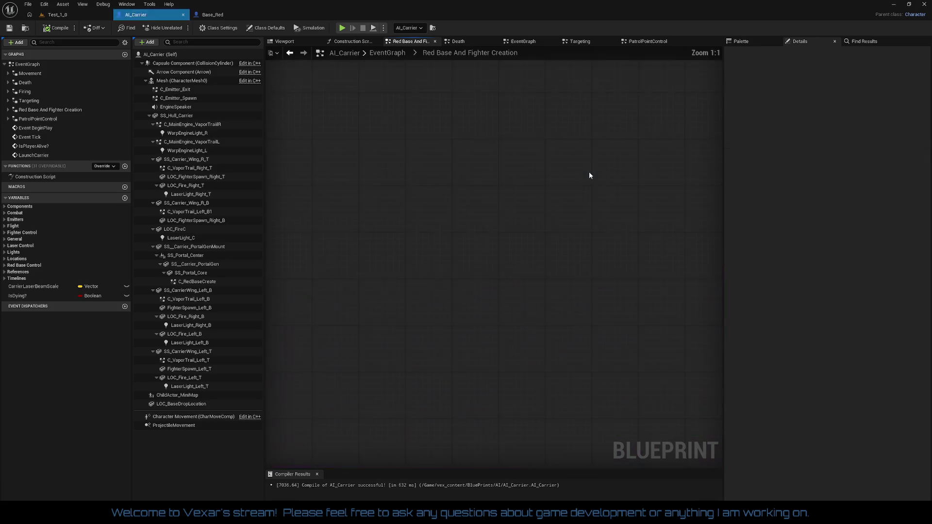
scroll(494, 246, "up", 5)
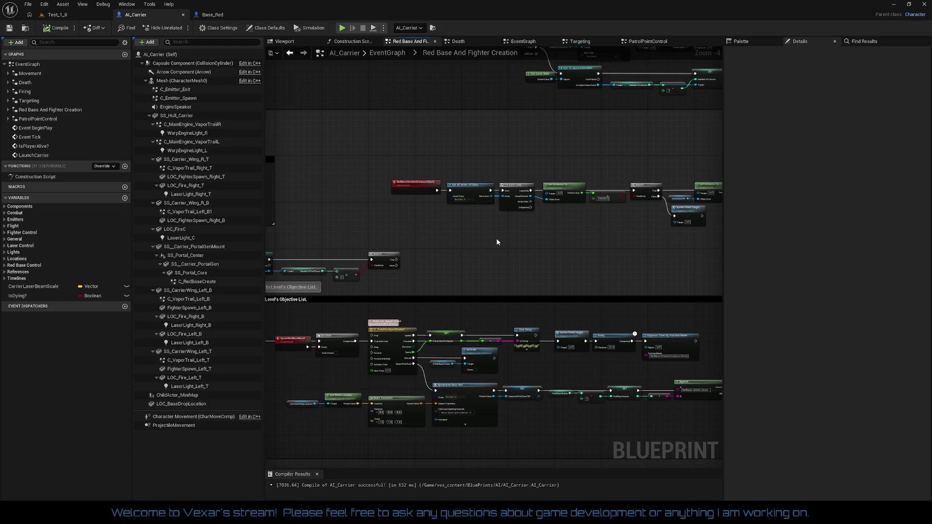
mouse_move(497, 241)
left_mouse_down()
mouse_move(544, 209)
mouse_move(439, 221)
left_mouse_up()
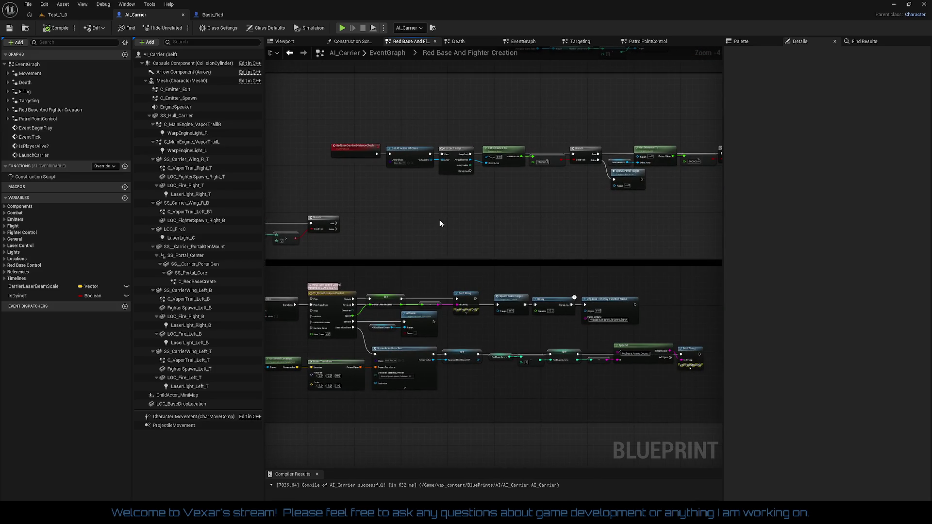
scroll(440, 223, "up", 2)
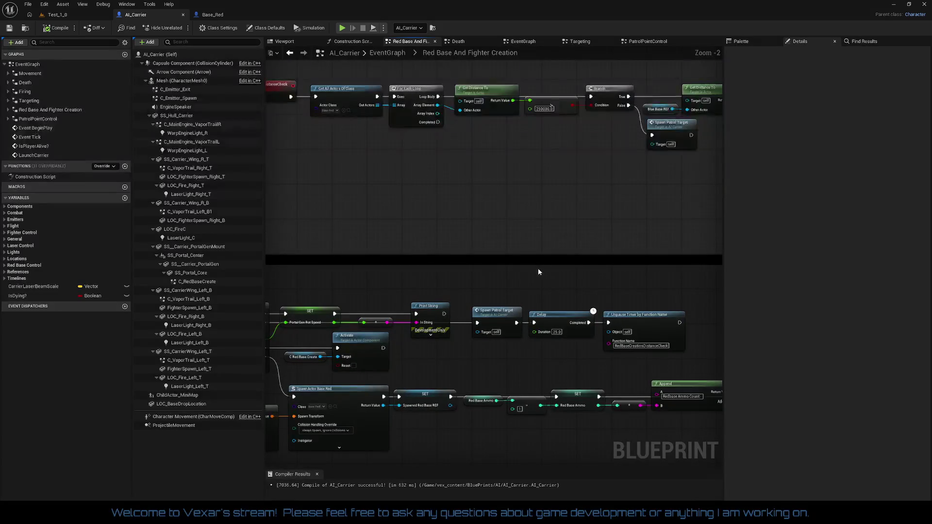
left_click_drag(525, 249, 562, 287)
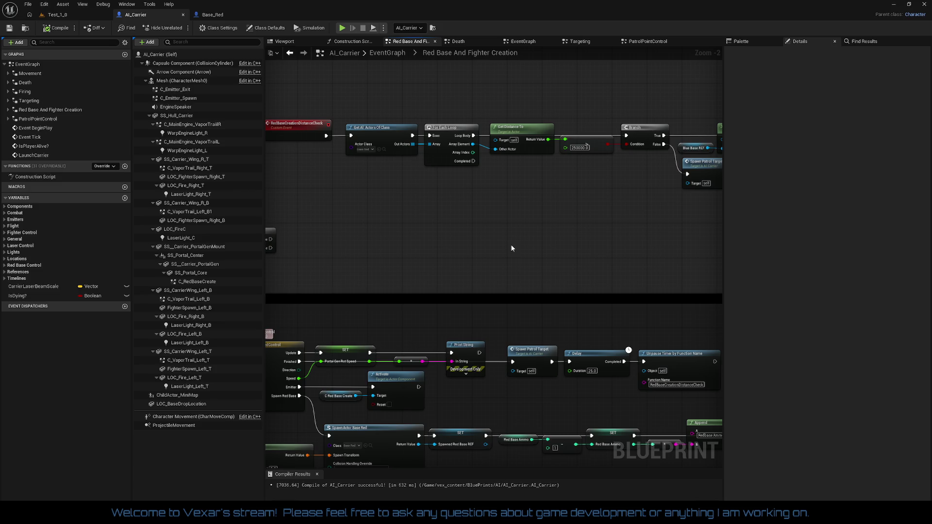
left_click_drag(502, 242, 266, 241)
mouse_move(436, 244)
left_mouse_down()
mouse_move(286, 239)
mouse_move(514, 246)
left_mouse_up()
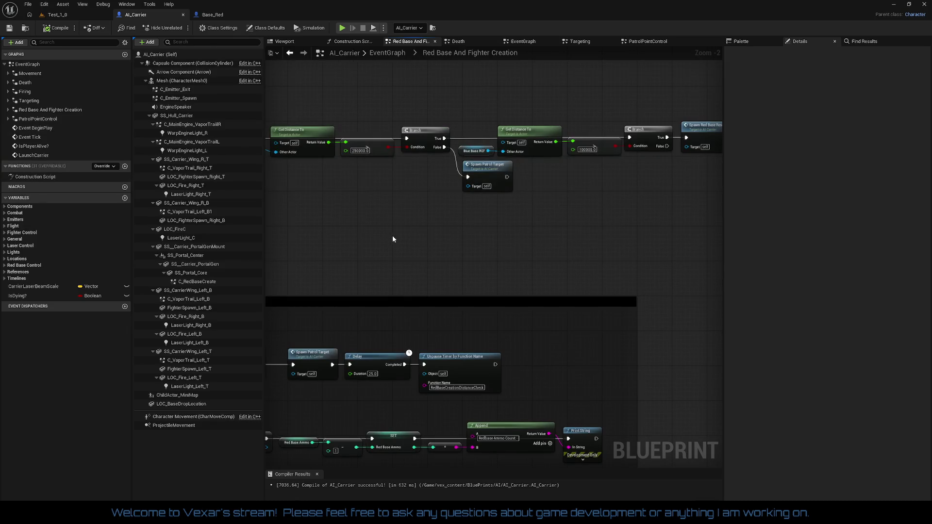
left_click_drag(394, 238, 510, 255)
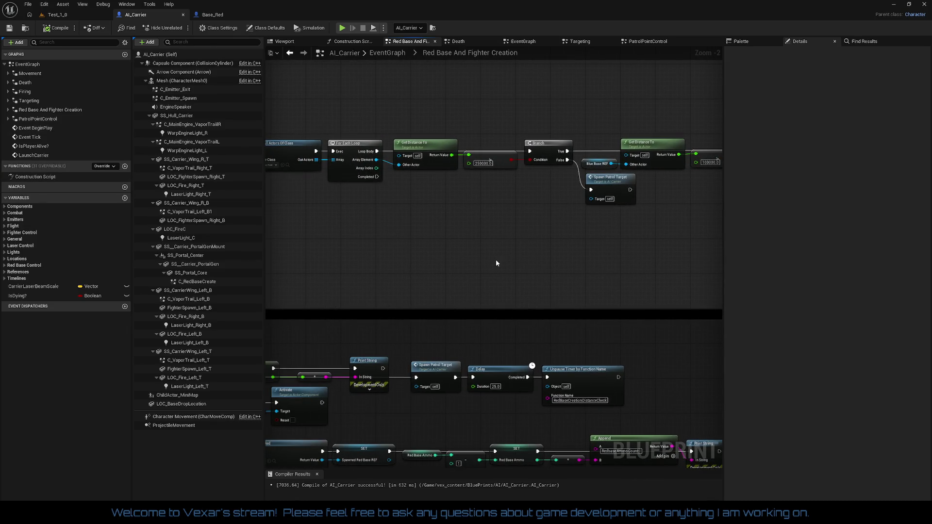
mouse_move(497, 261)
left_mouse_down()
mouse_move(356, 248)
mouse_move(522, 255)
left_mouse_up()
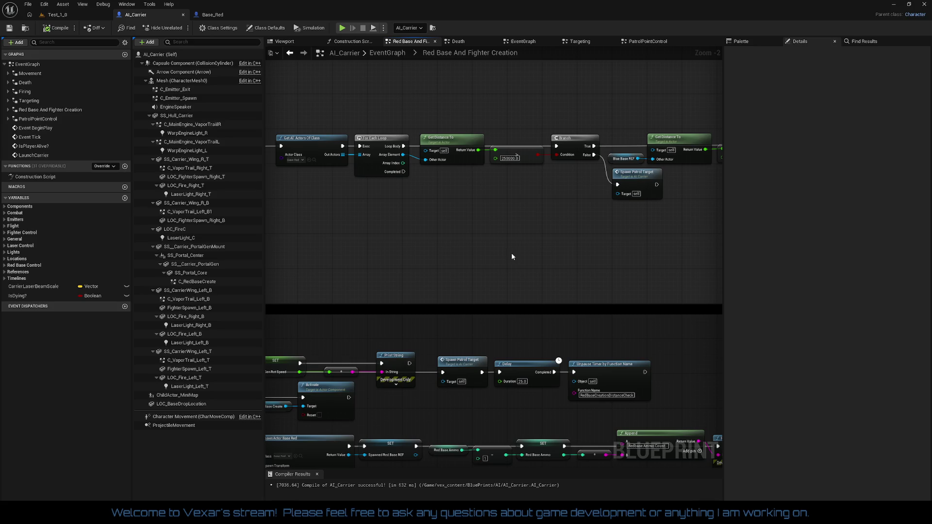
mouse_move(512, 256)
left_mouse_down()
mouse_move(561, 236)
mouse_move(550, 239)
left_mouse_up()
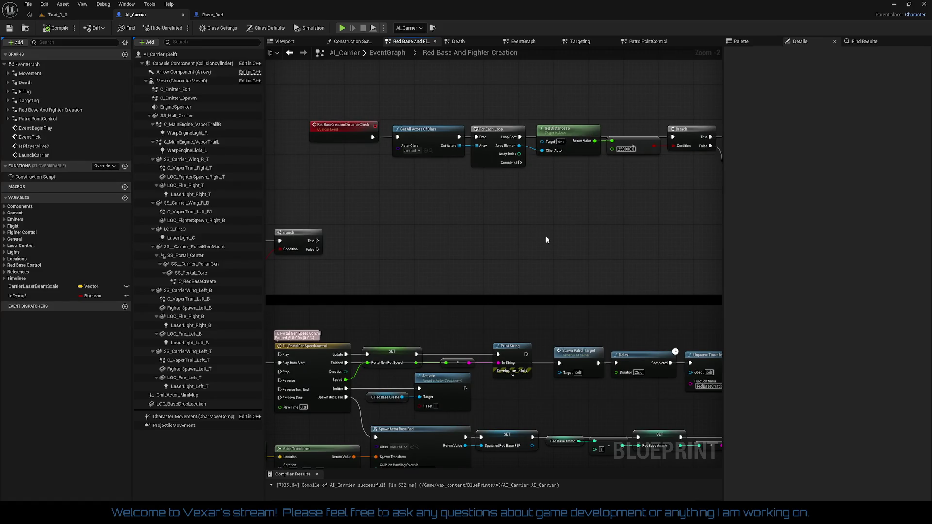
left_click_drag(435, 232, 630, 116)
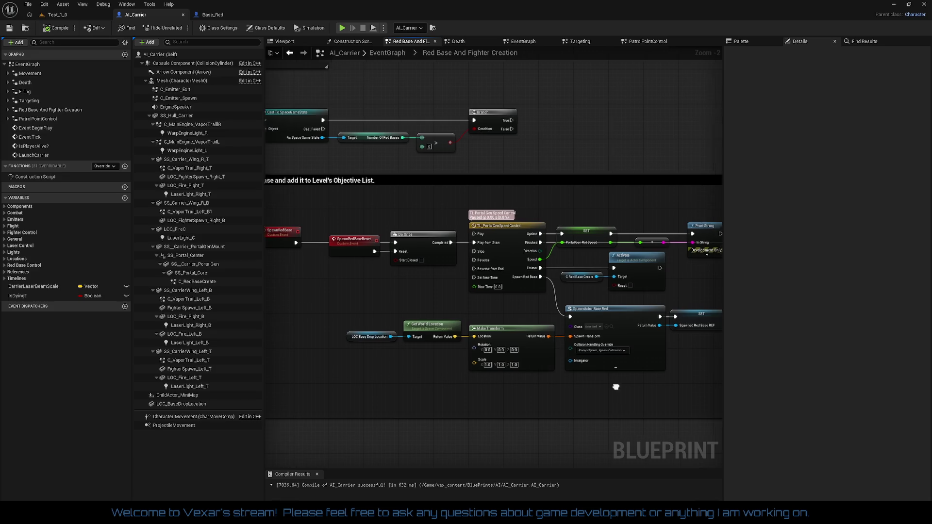
left_click_drag(619, 391, 455, 377)
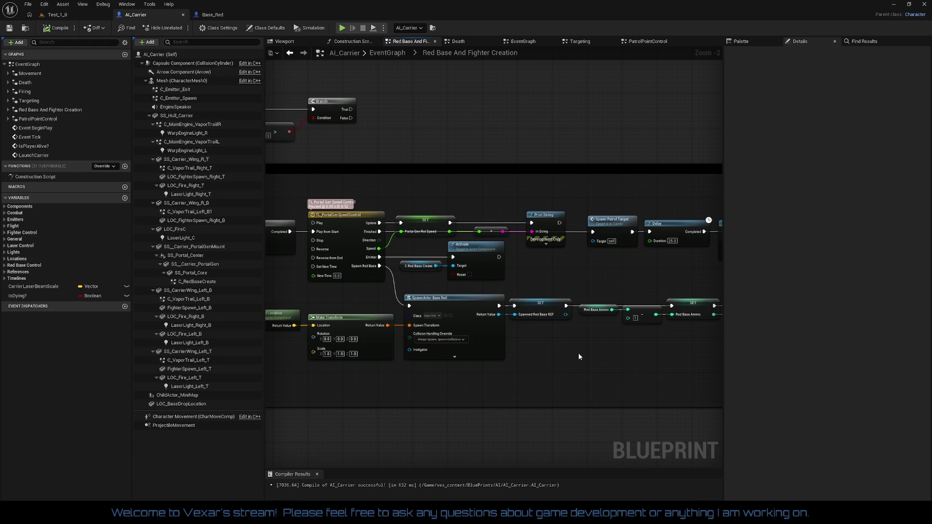
left_click_drag(567, 294, 443, 283)
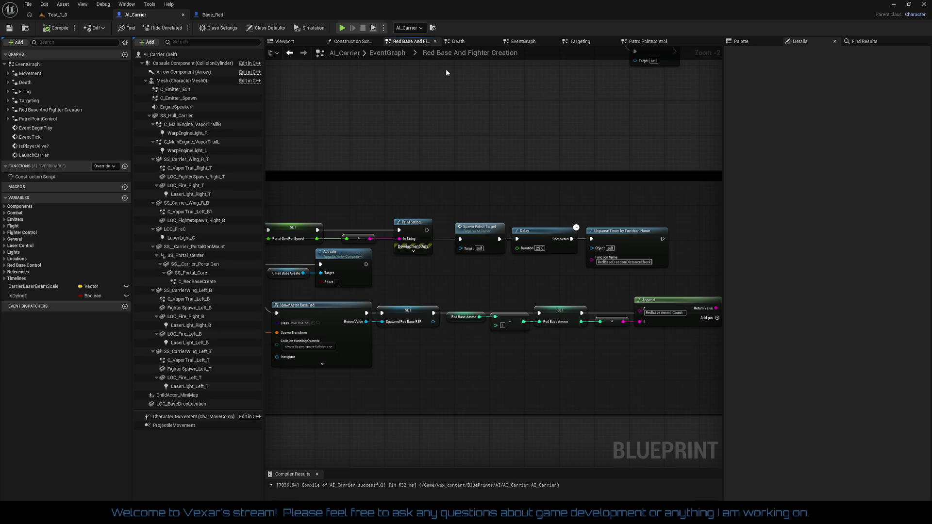
right_click(36, 76)
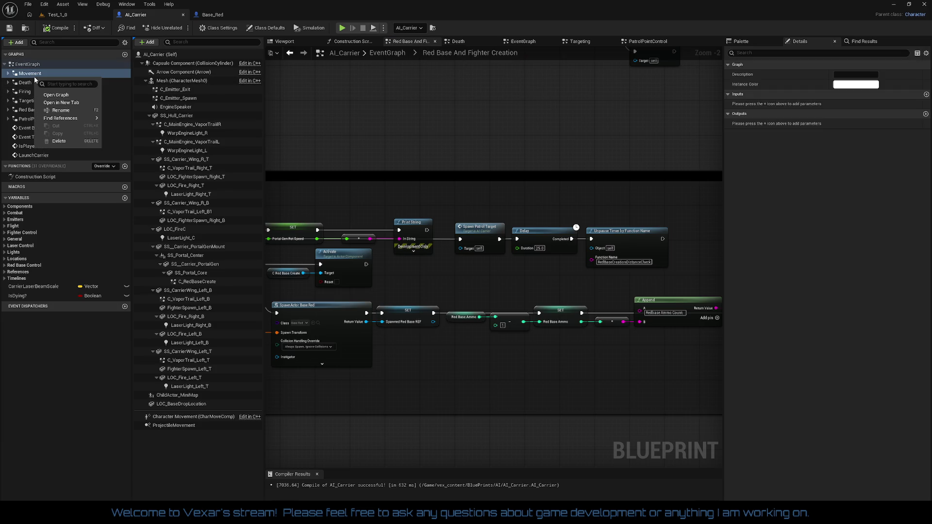
Open Movement and PatrolPointControl in new tabs and select the carrier LOC Select node
left_click(74, 104)
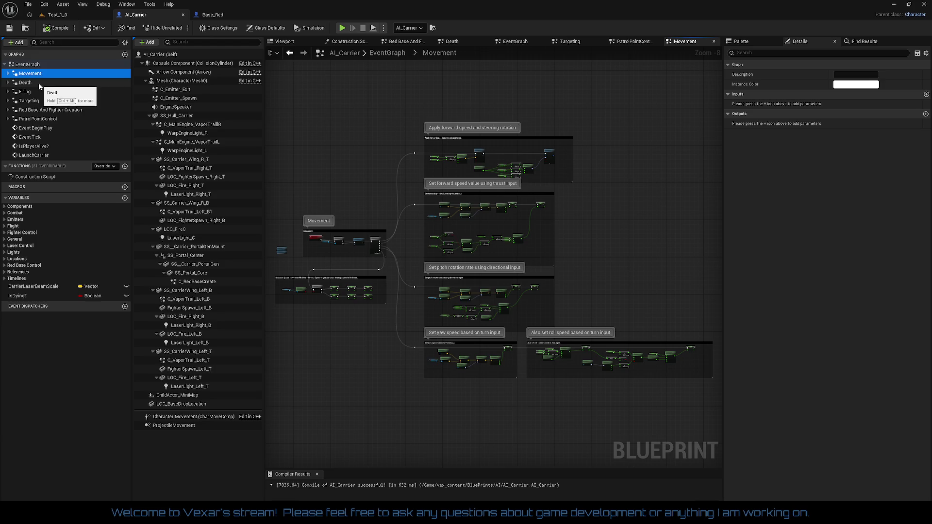
right_click(32, 120)
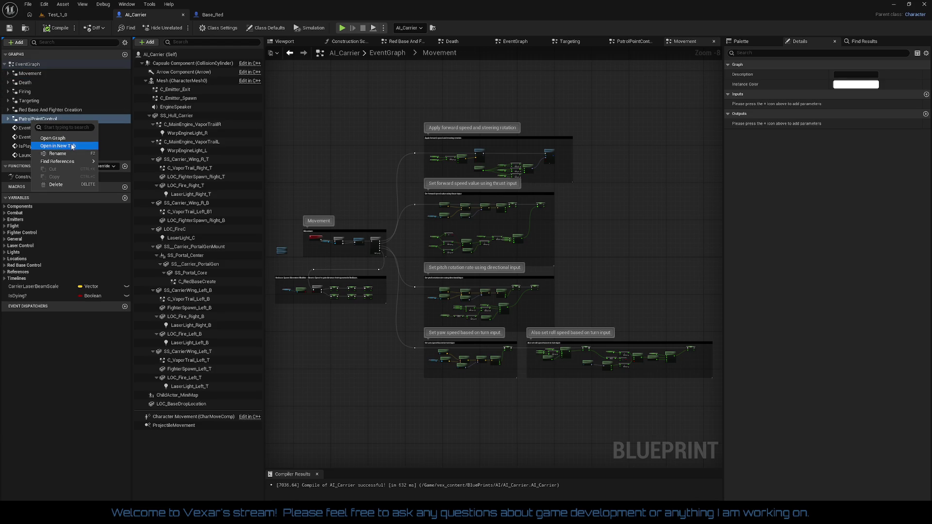
left_click(58, 146)
scroll(441, 214, "up", 5)
left_click_drag(385, 220, 646, 163)
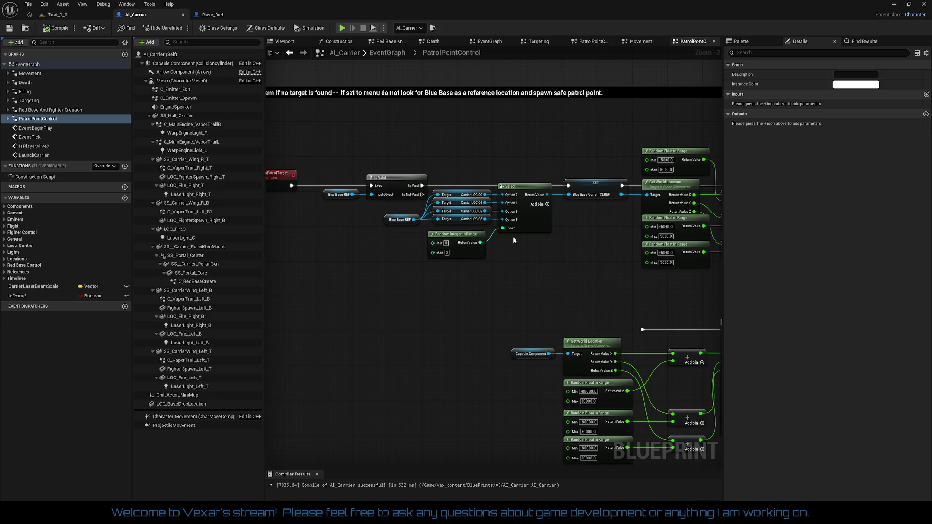
scroll(526, 225, "up", 2)
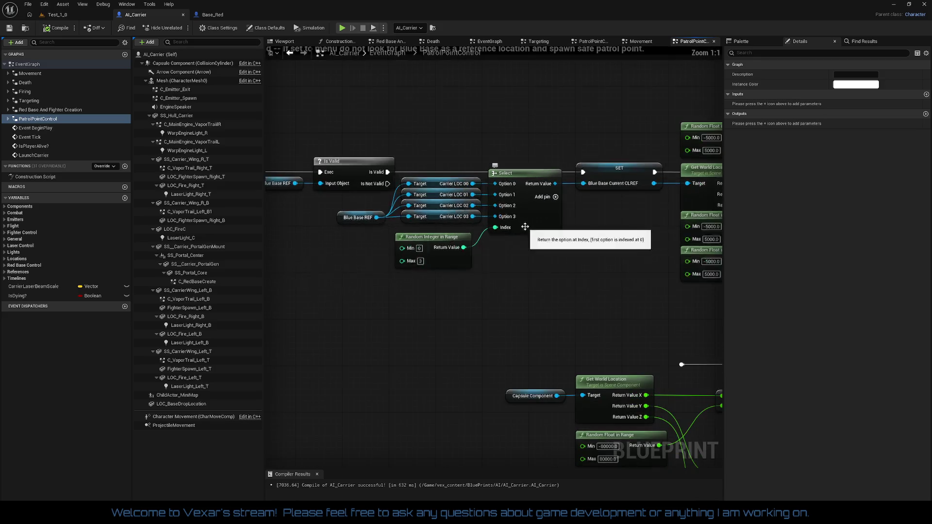
left_click(551, 224)
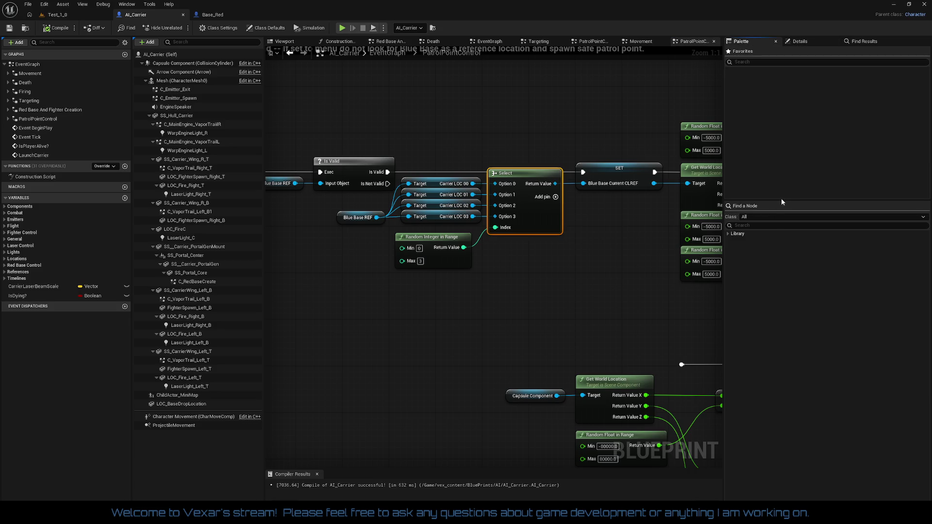
Search the Palette for 'multigate' and place a MultiGate node below the Select node
left_click_drag(781, 201, 782, 87)
left_click(747, 111)
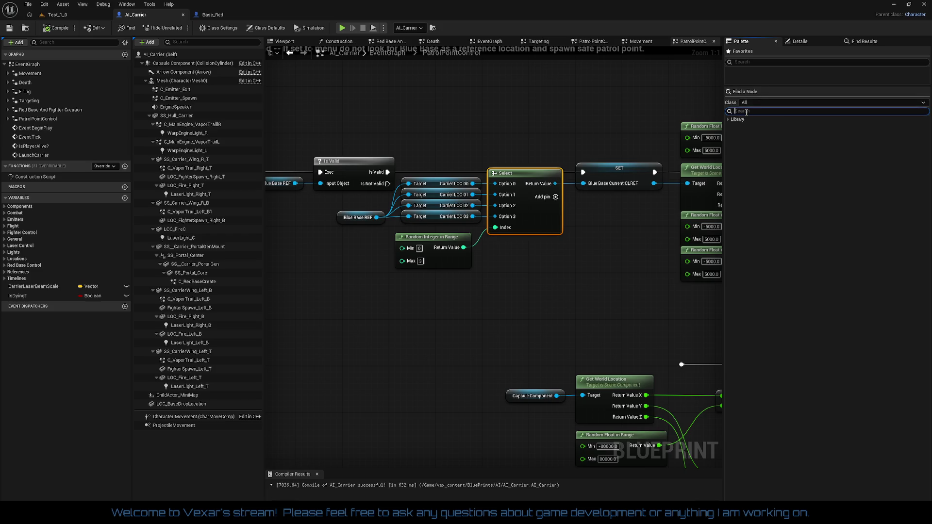
type("mul")
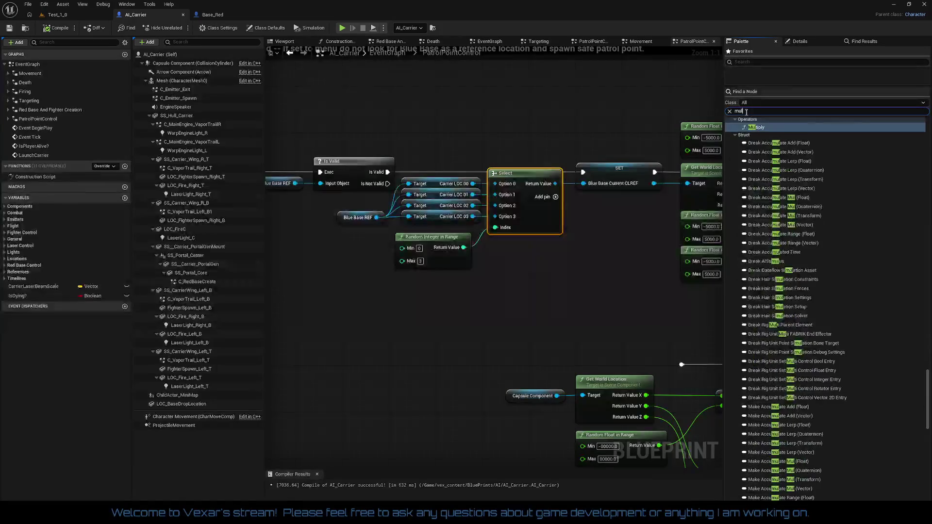
type("t")
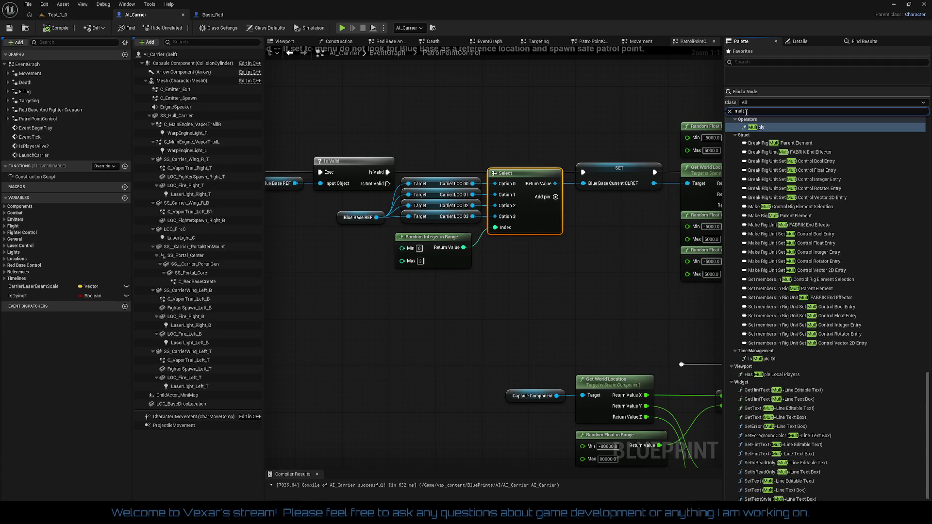
type("igate")
key("BackSpace")
key("BackSpace")
key("BackSpace")
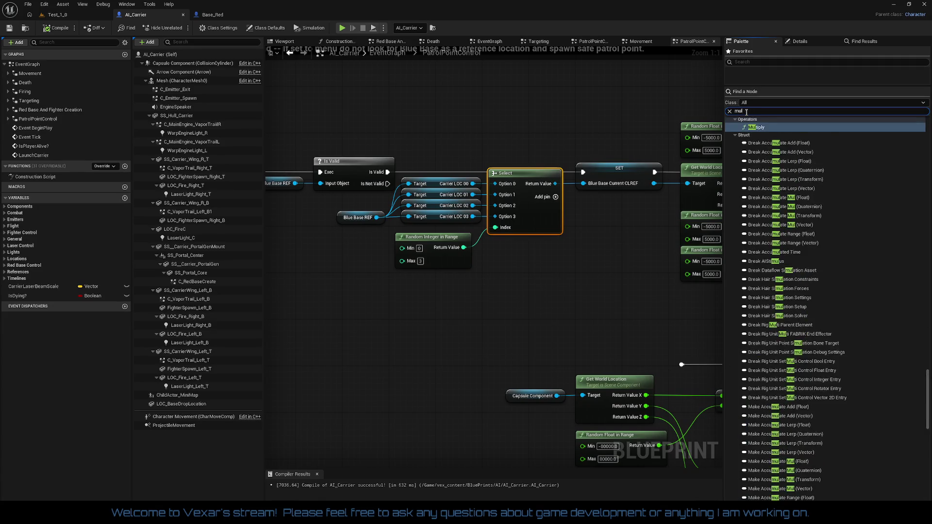
type("i")
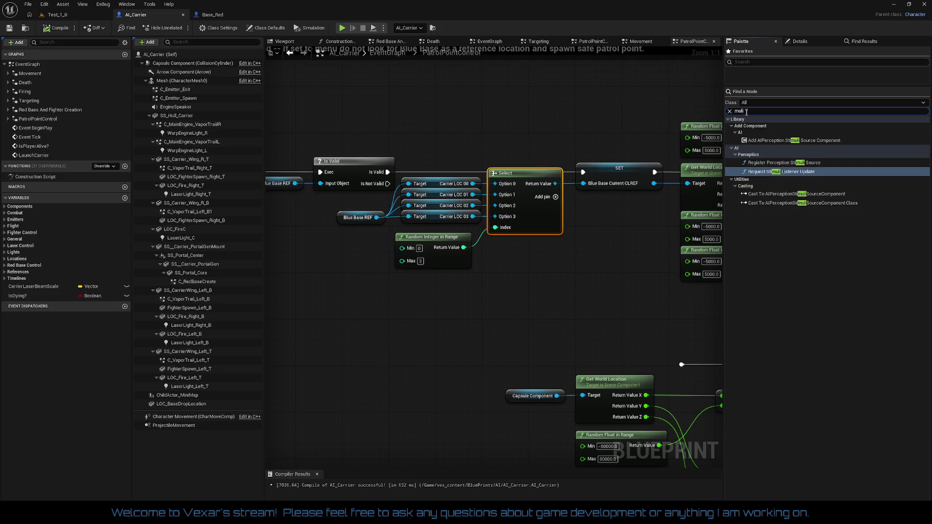
key("BackSpace")
type("tigat")
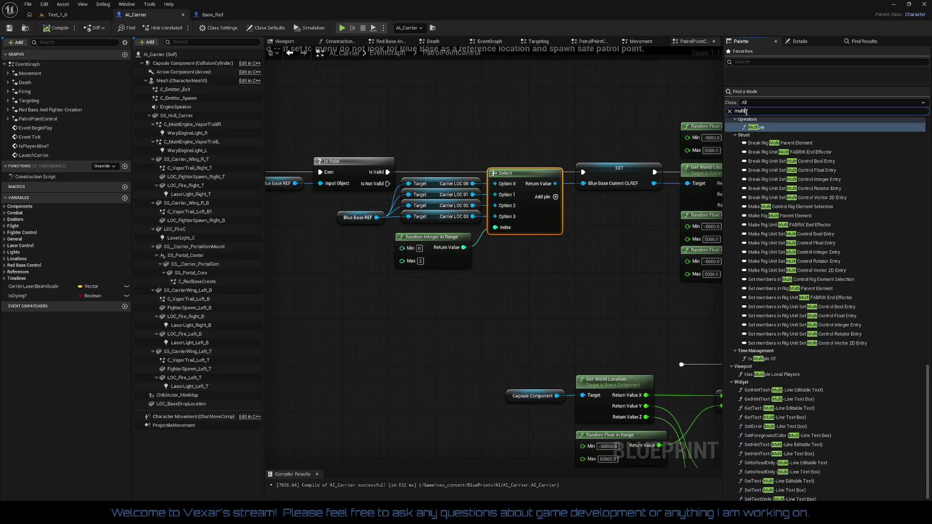
type("e")
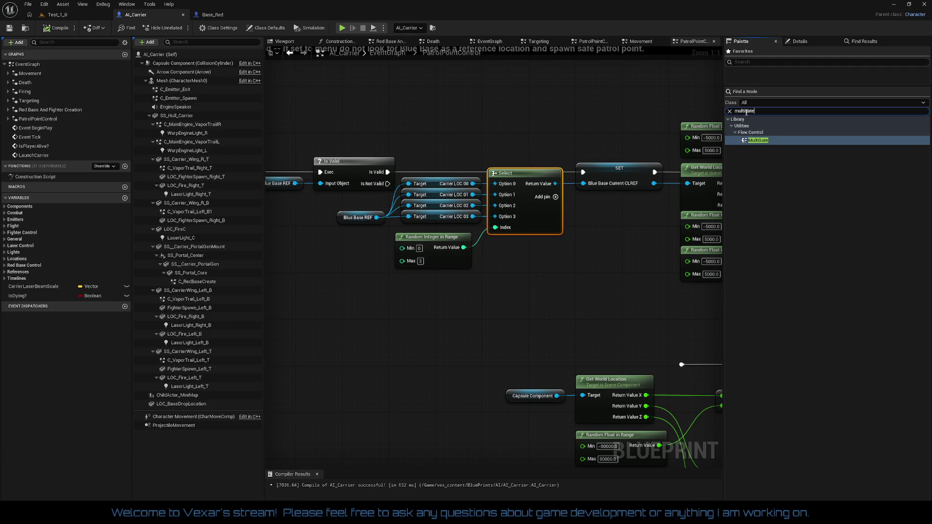
left_click(756, 142)
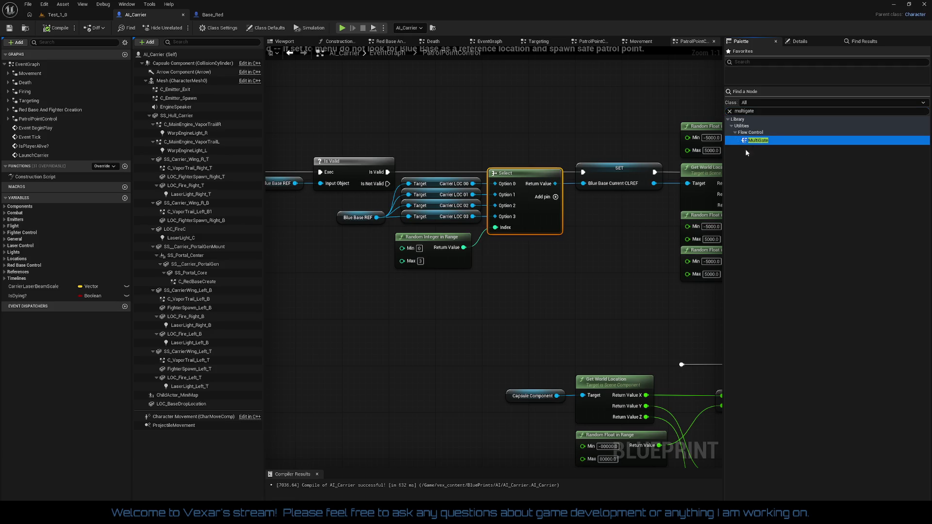
left_click(489, 271)
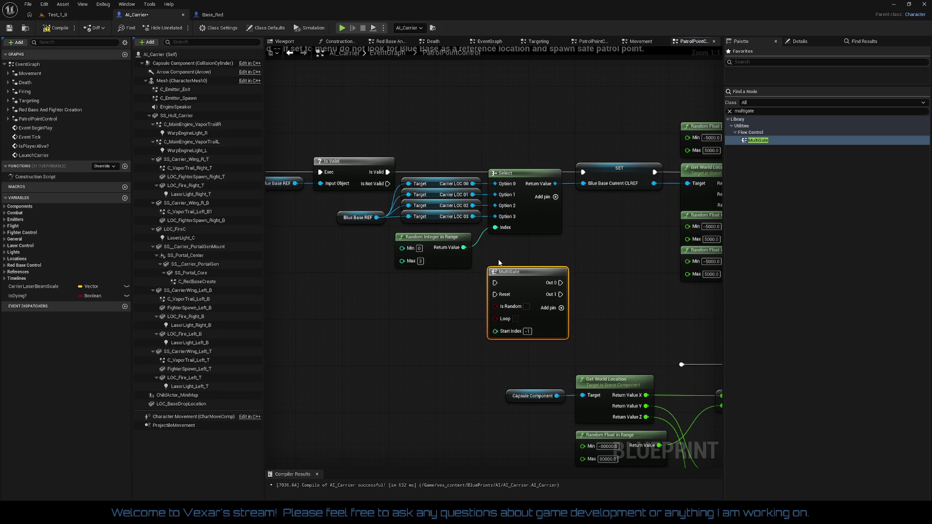
left_click(771, 109)
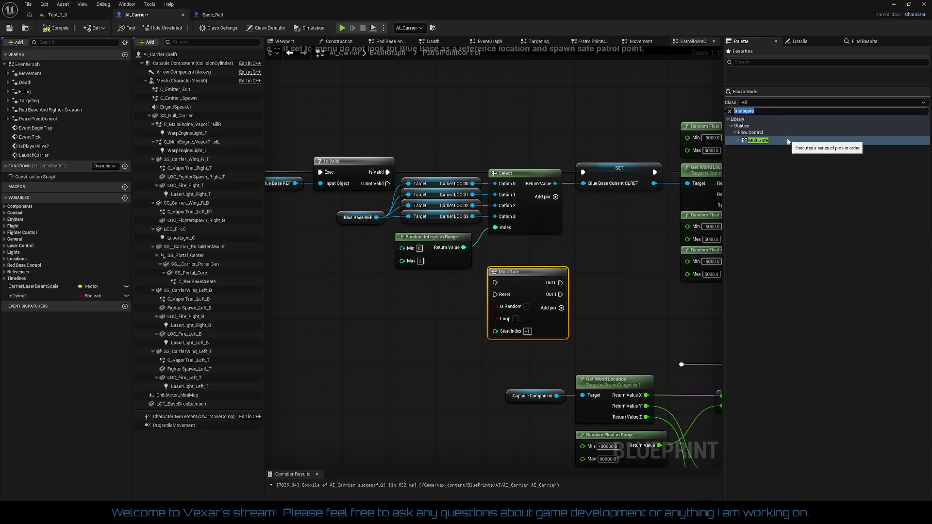
type("select i")
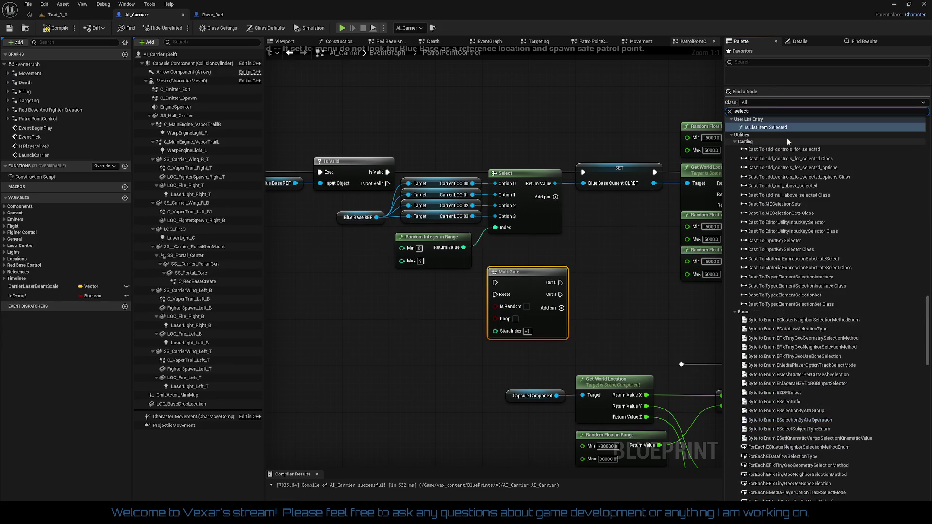
type("nt")
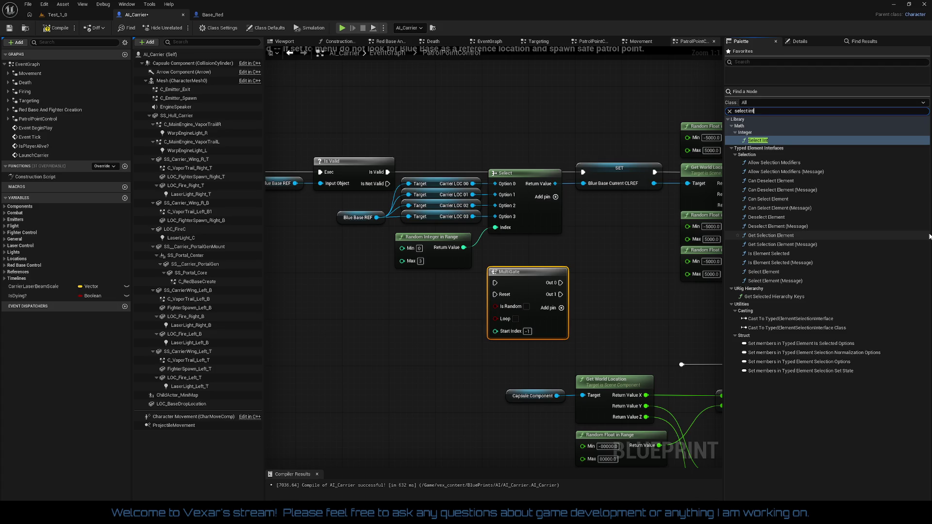
mouse_move(758, 141)
left_mouse_down()
mouse_move(626, 232)
mouse_move(360, 326)
left_mouse_up()
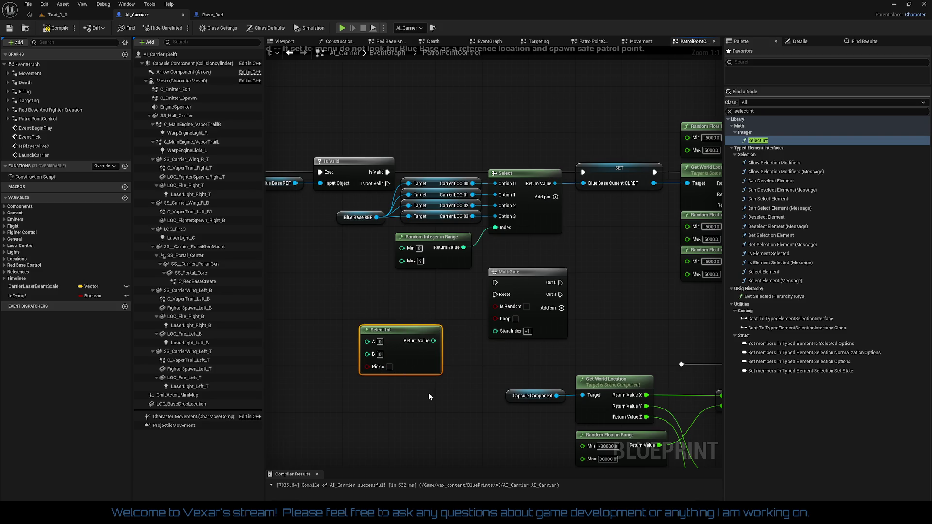
key("Delete")
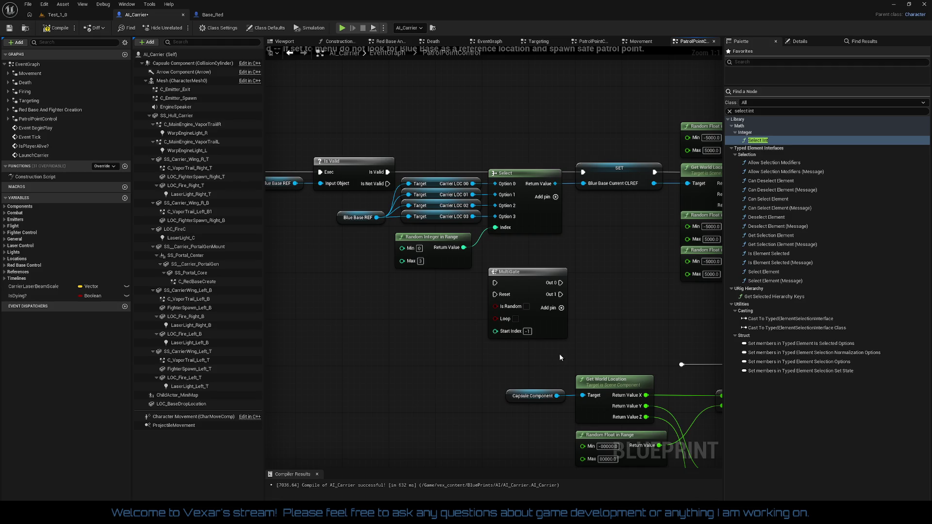
mouse_move(767, 278)
left_mouse_down()
mouse_move(589, 316)
mouse_move(386, 304)
left_mouse_up()
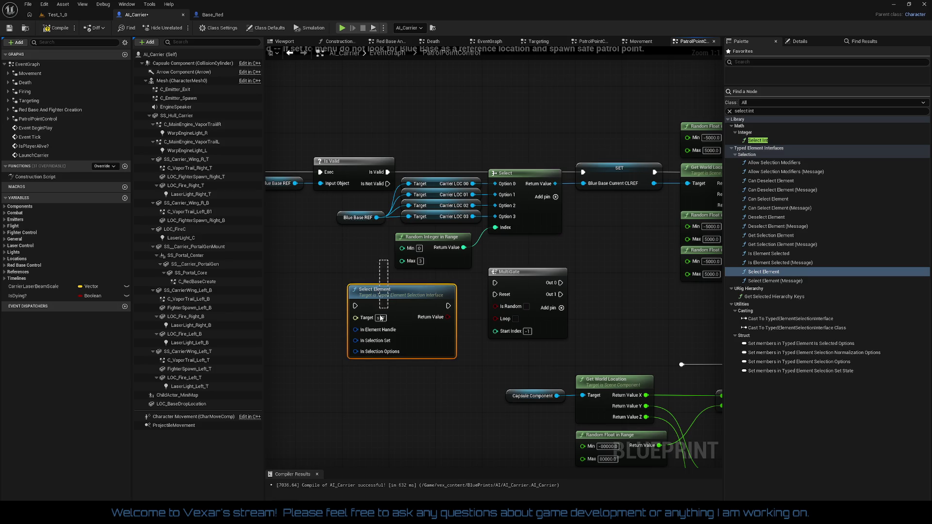
key("Delete")
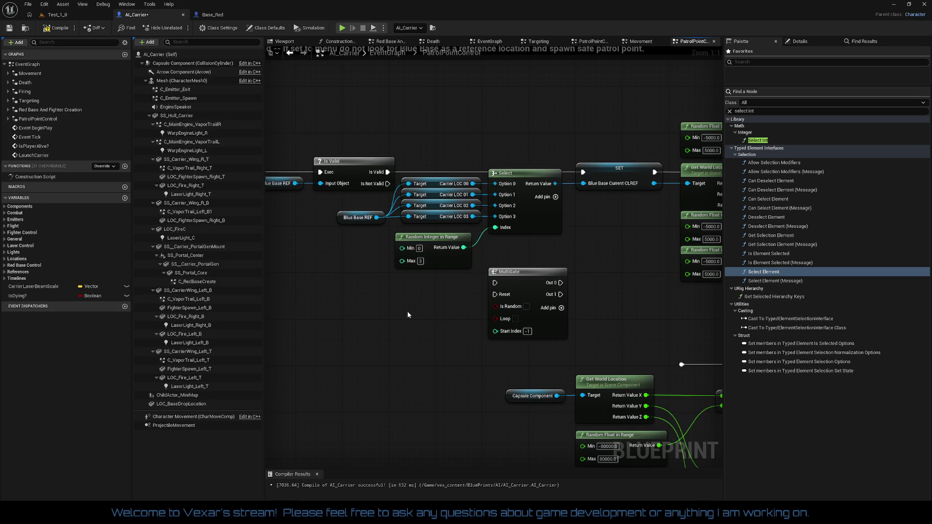
mouse_move(796, 361)
left_mouse_down()
mouse_move(636, 366)
mouse_move(365, 323)
left_mouse_up()
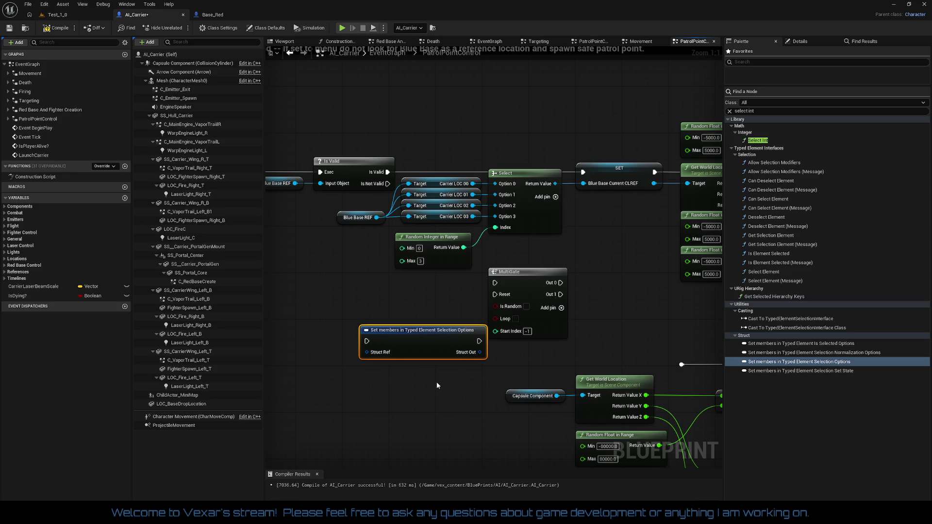
key("Delete")
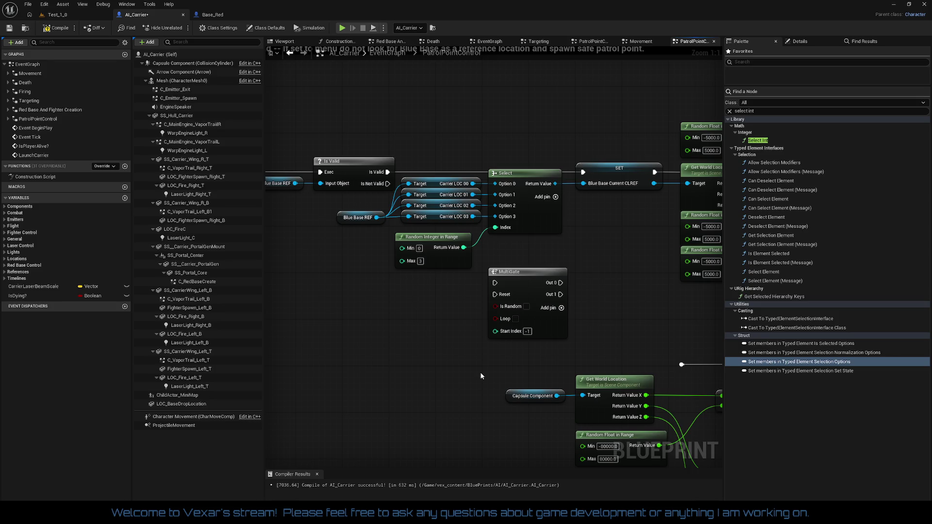
left_click(772, 111)
type("select")
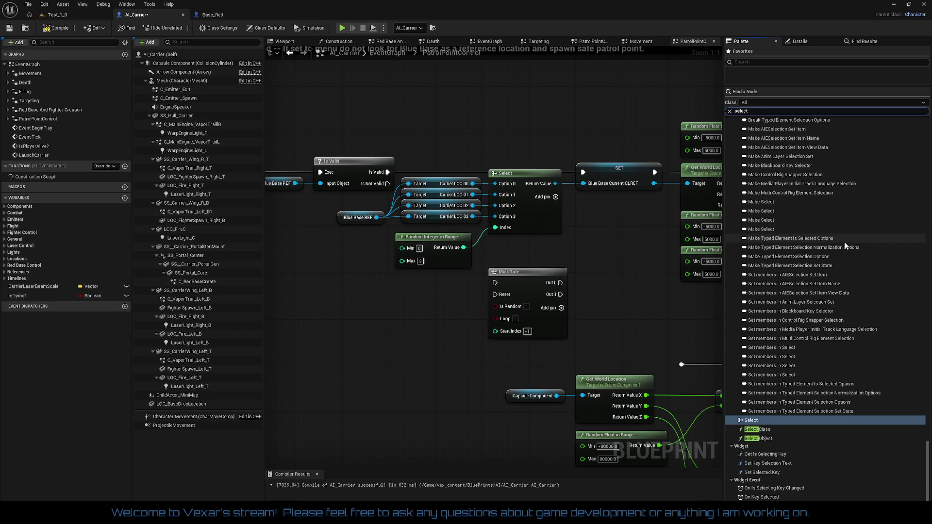
scroll(846, 243, "up", 5)
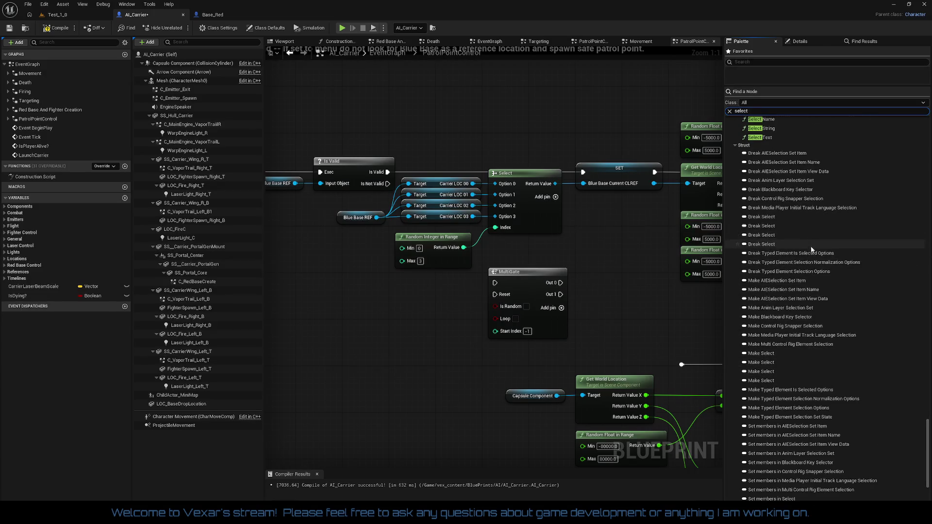
scroll(809, 238, "up", 5)
scroll(820, 256, "up", 4)
scroll(826, 257, "up", 2)
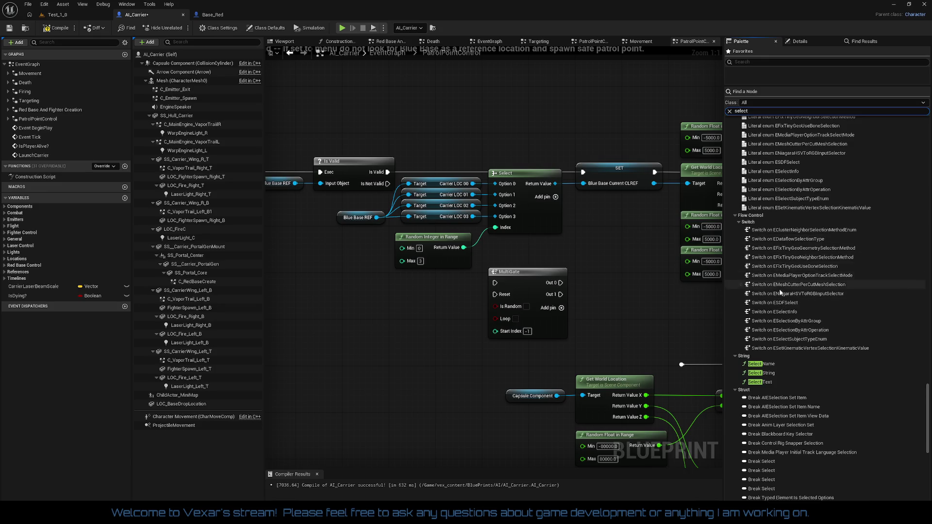
scroll(809, 257, "up", 2)
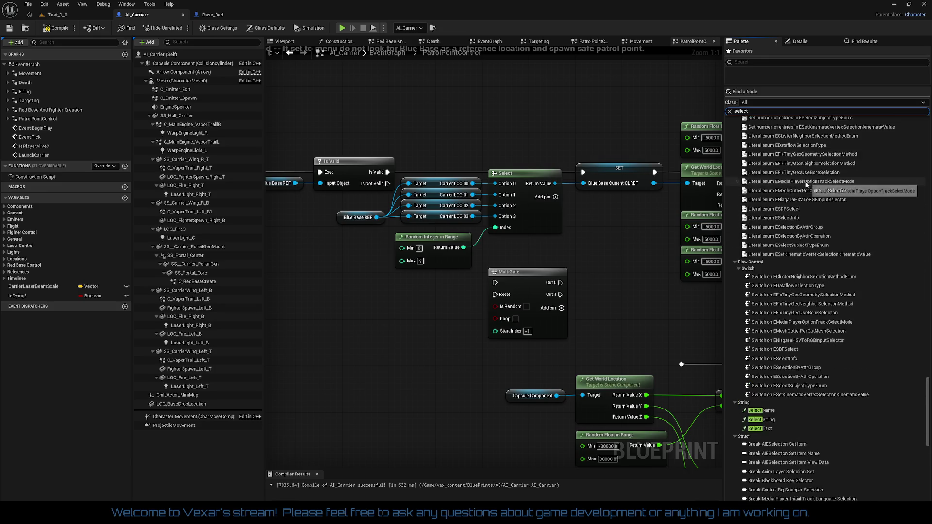
double_click(752, 113)
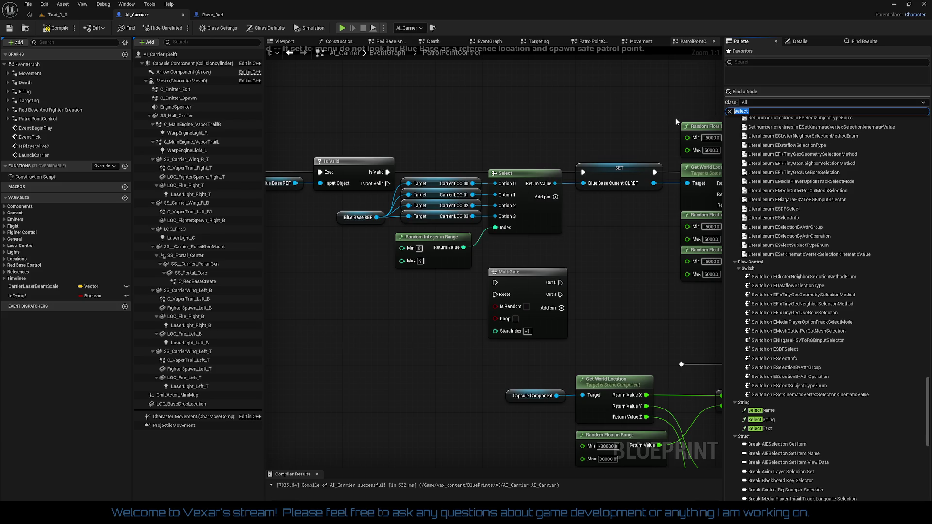
type("switch")
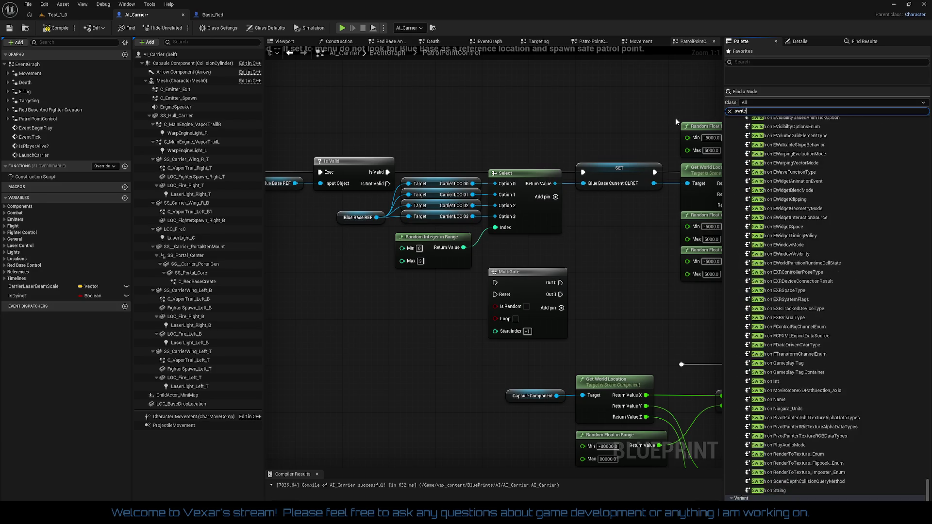
type(" in")
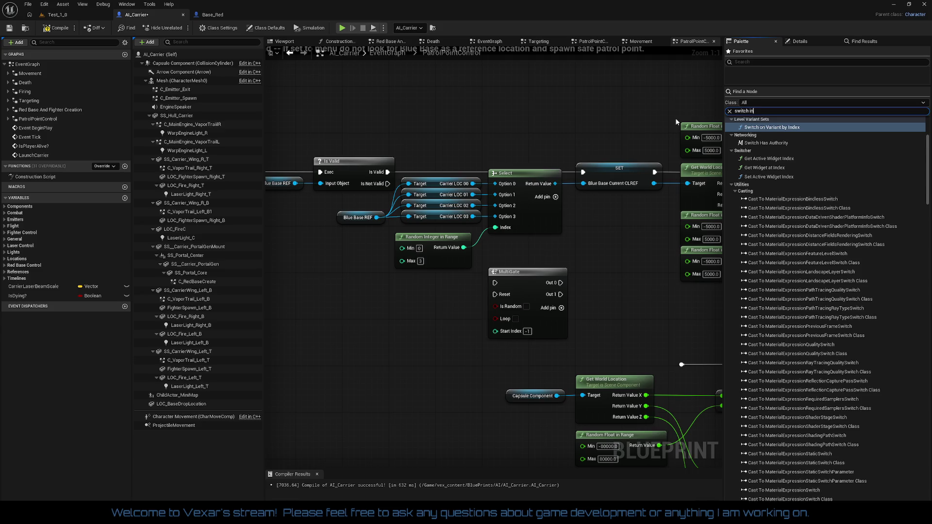
Drag a Switch on Int node from the Palette into the graph
scroll(854, 221, "down", 3)
scroll(854, 221, "down", 5)
scroll(851, 279, "down", 8)
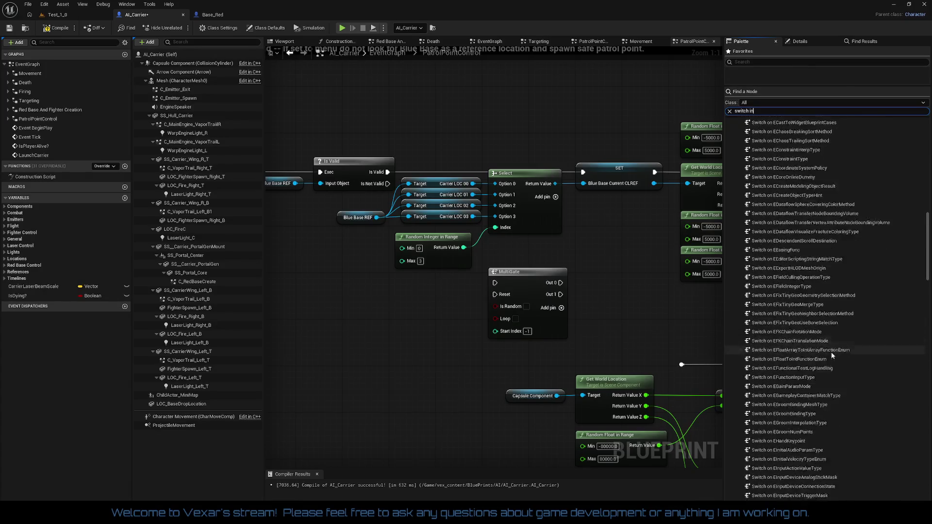
scroll(826, 376, "down", 8)
scroll(822, 374, "down", 8)
scroll(821, 378, "down", 5)
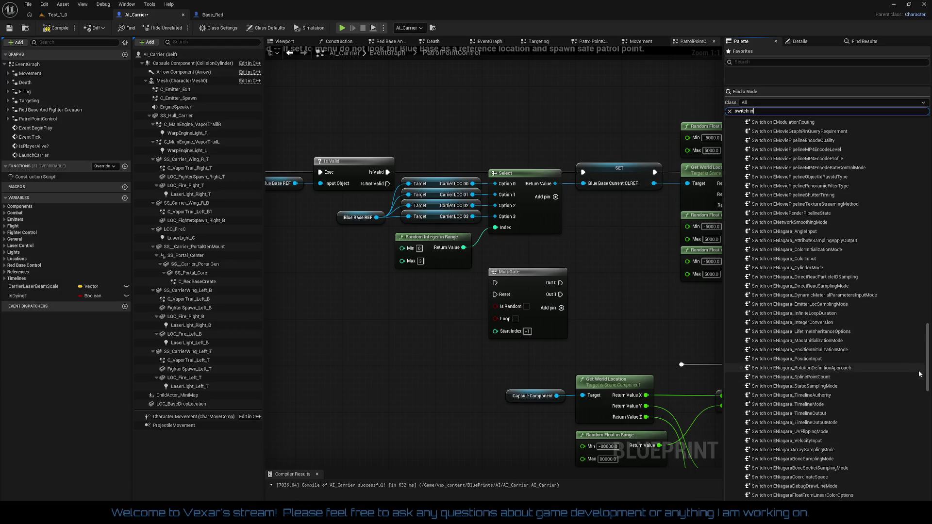
mouse_move(927, 365)
left_mouse_down()
mouse_move(926, 490)
mouse_move(898, 498)
left_mouse_up()
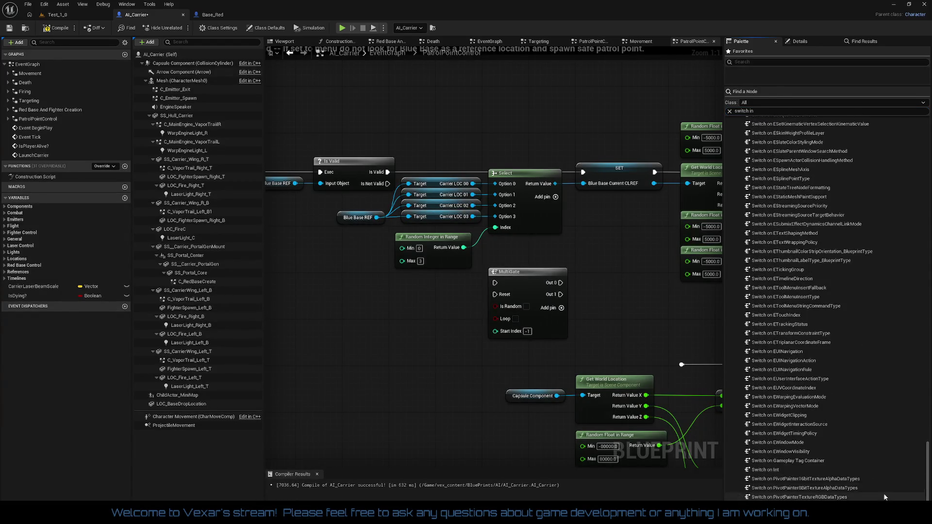
mouse_move(772, 470)
left_mouse_down()
mouse_move(596, 449)
mouse_move(402, 341)
mouse_move(410, 316)
left_mouse_up()
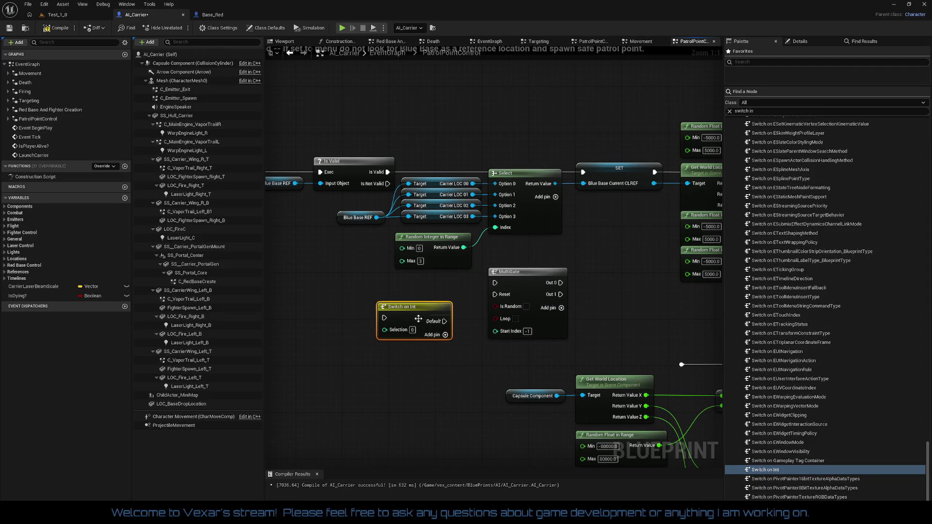
Give the Switch on Int outputs 0, 1, 2 and 3 and remove its Default output
left_click(446, 336)
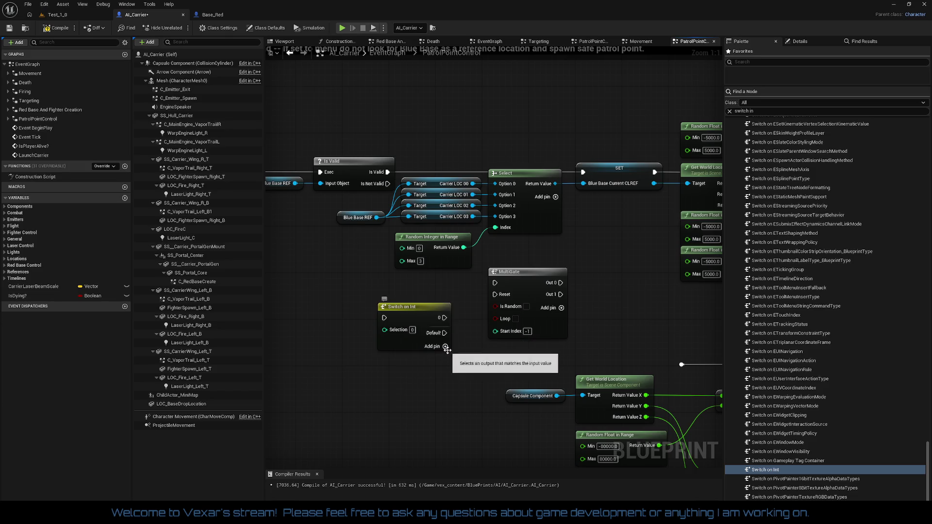
left_click(445, 347)
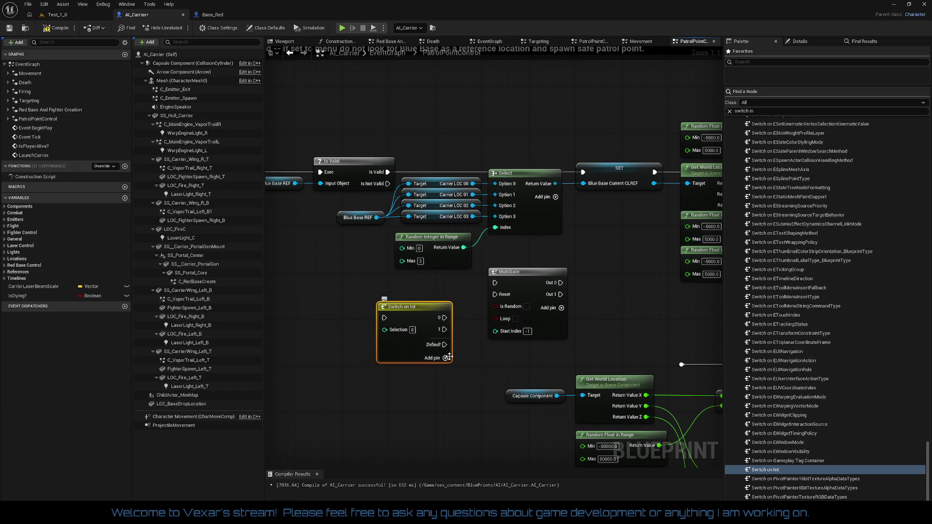
left_click(445, 357)
left_click(445, 369)
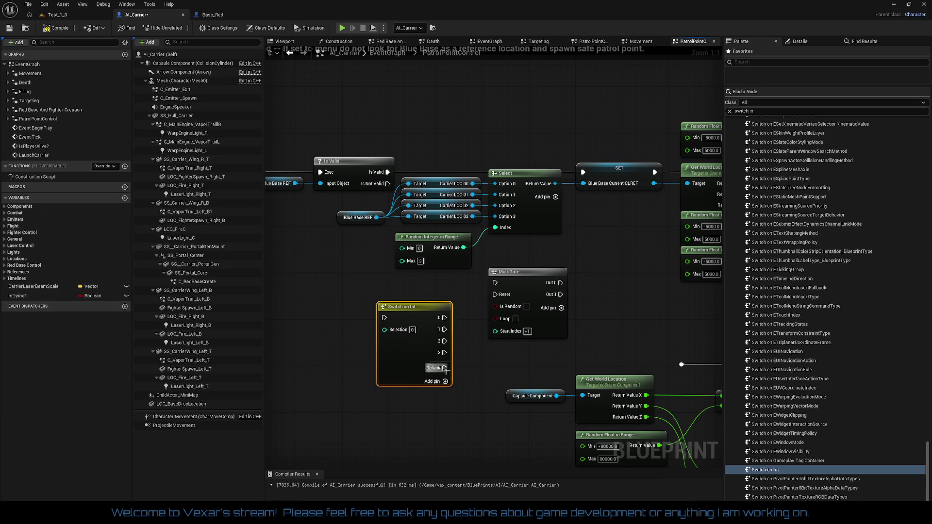
right_click(434, 370)
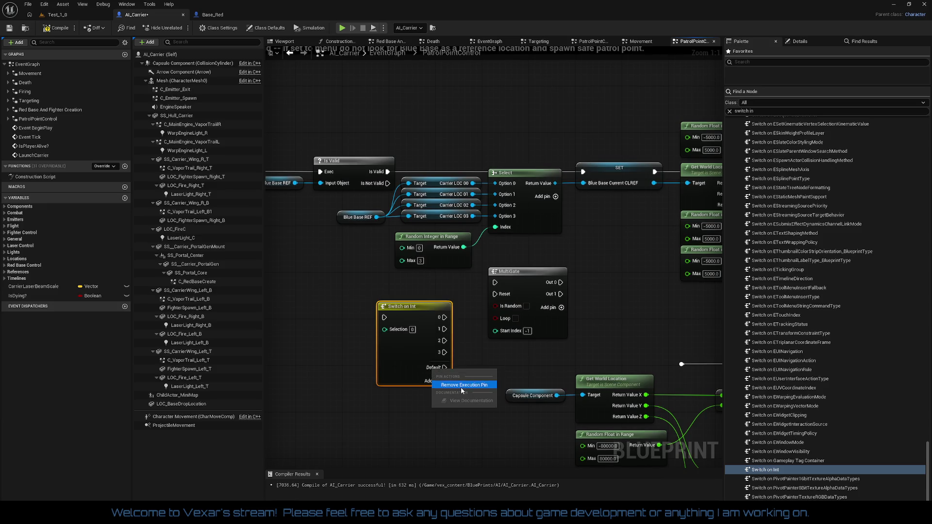
left_click(461, 385)
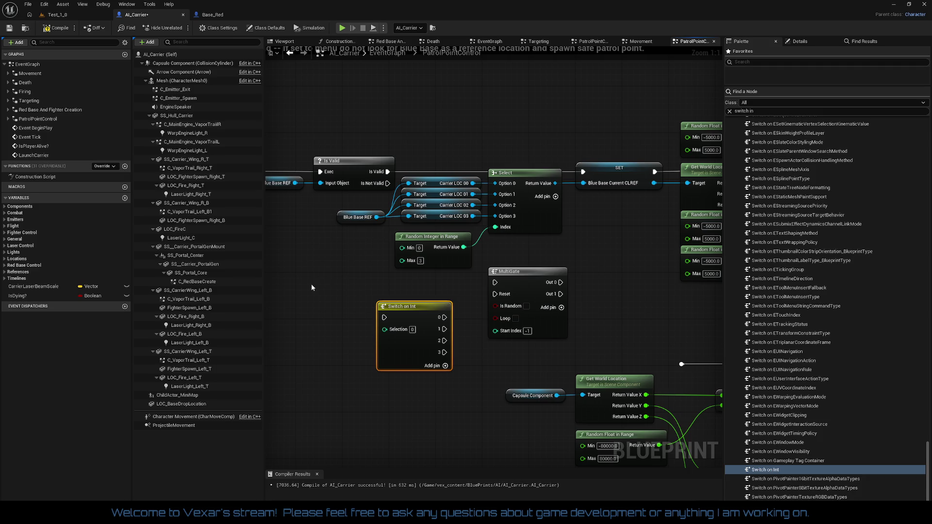
right_click(393, 330)
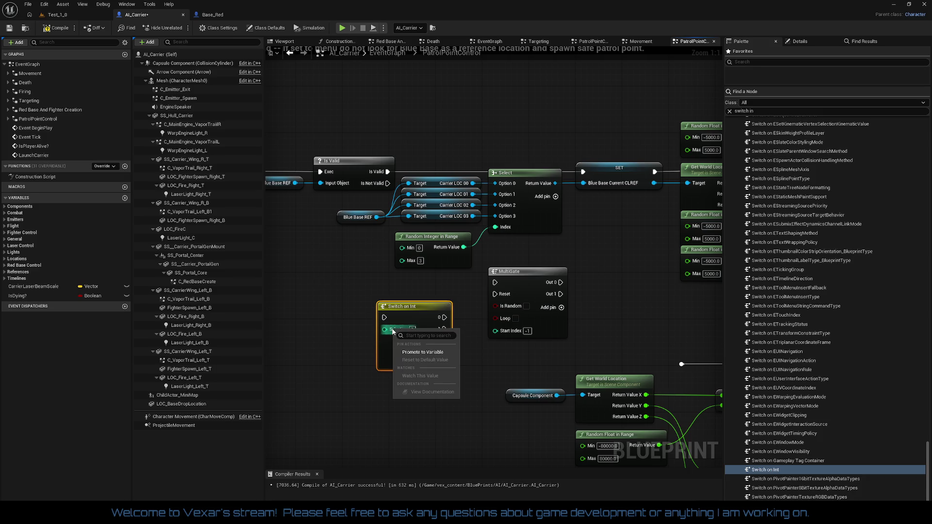
left_click(394, 277)
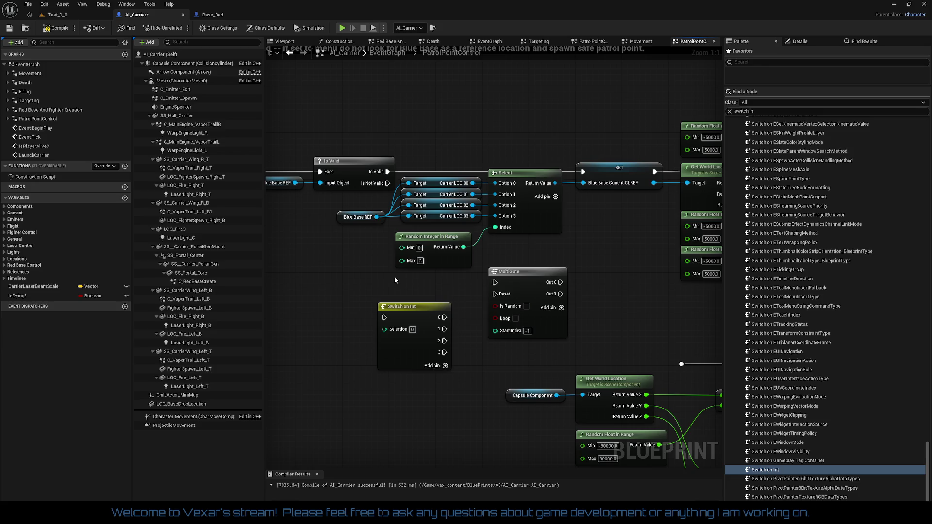
left_click(525, 171)
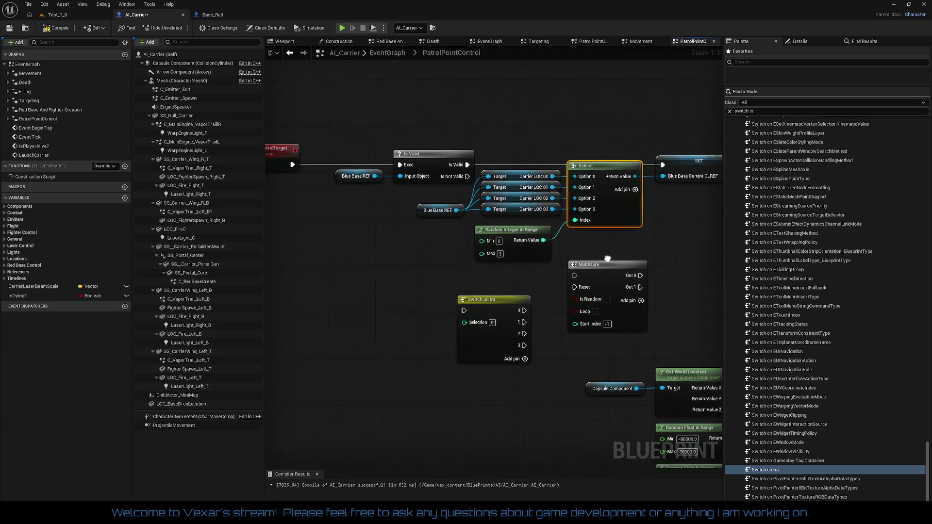
right_click(400, 262)
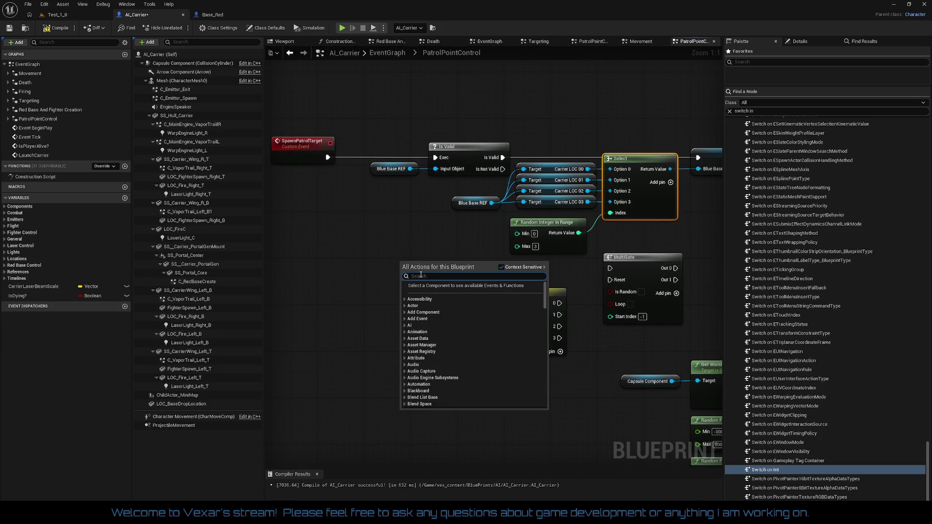
Add a Make Array node and paste copies of Blue Base REF and the four Carrier LOC targets beside it
type("make arr")
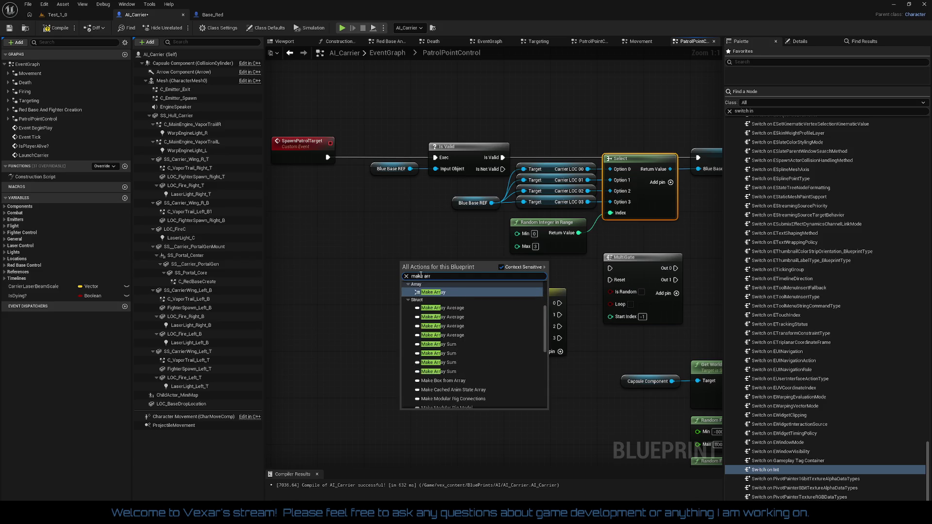
key("Return")
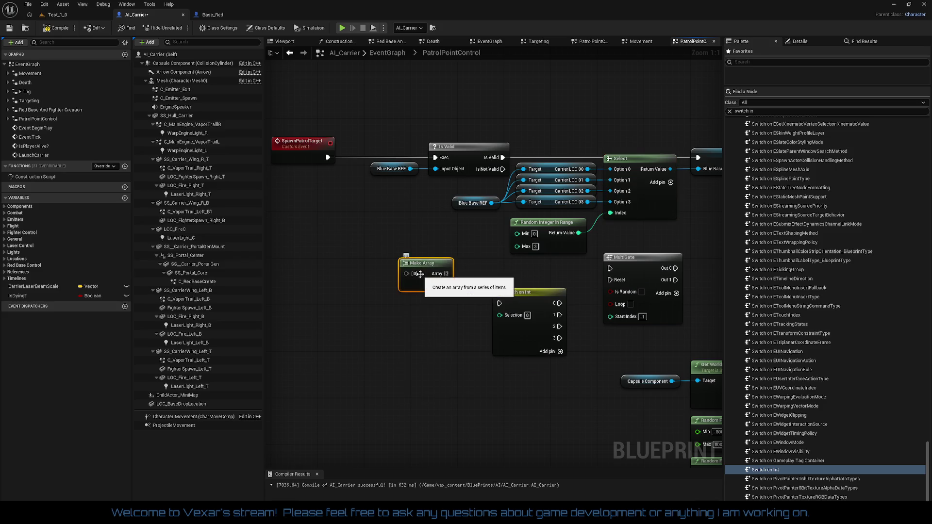
left_click(552, 187)
left_click_drag(552, 187, 554, 217)
left_click(478, 206, "ctrl")
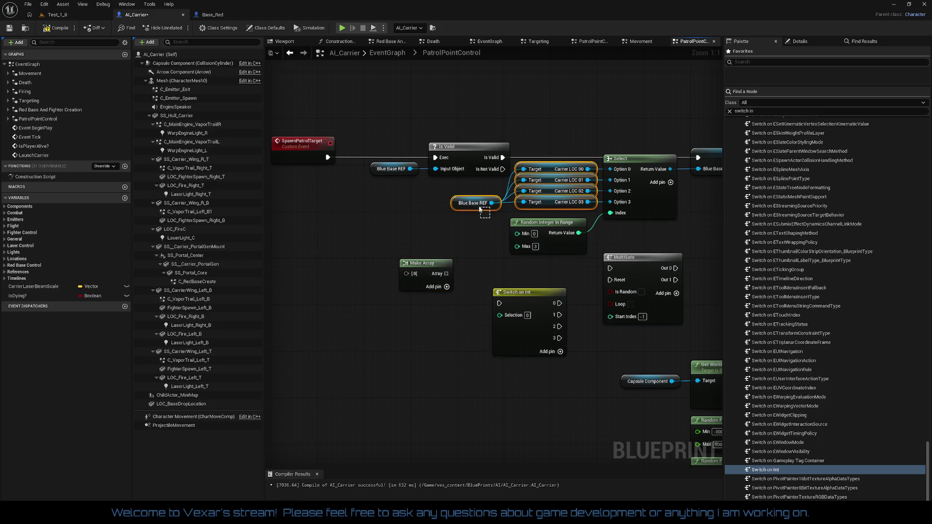
key("ctrl+c")
key("ctrl+v")
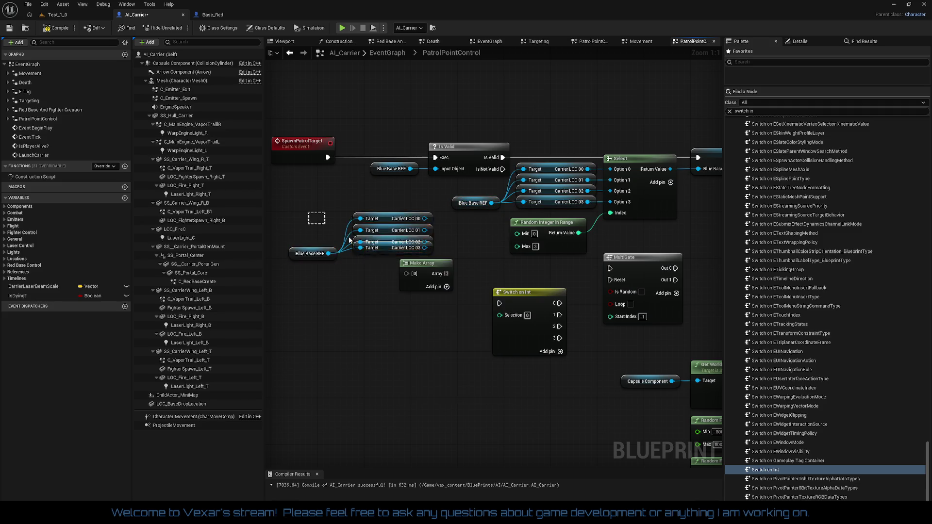
left_click_drag(382, 252, 341, 298)
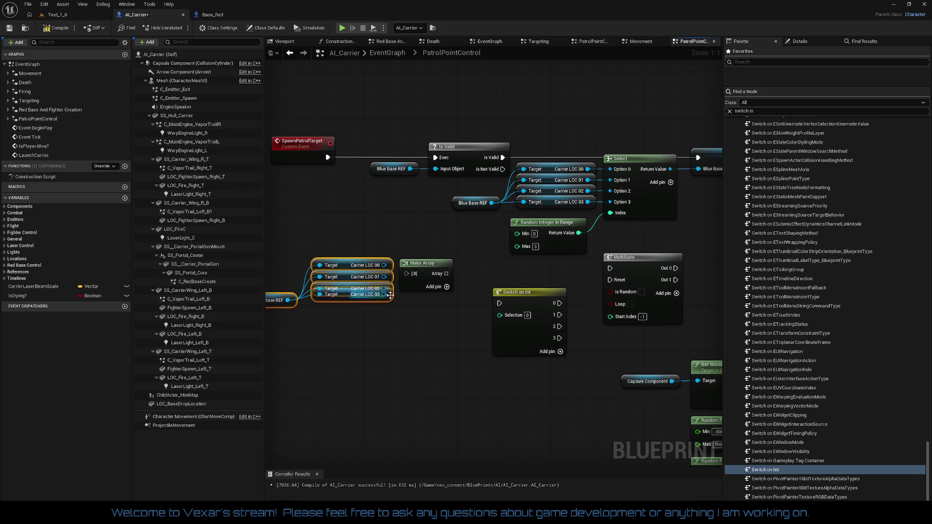
Add inputs [1]–[3] to Make Array and wire the Carrier LOC targets into them
left_click(508, 255)
left_click(508, 255)
left_click(508, 255)
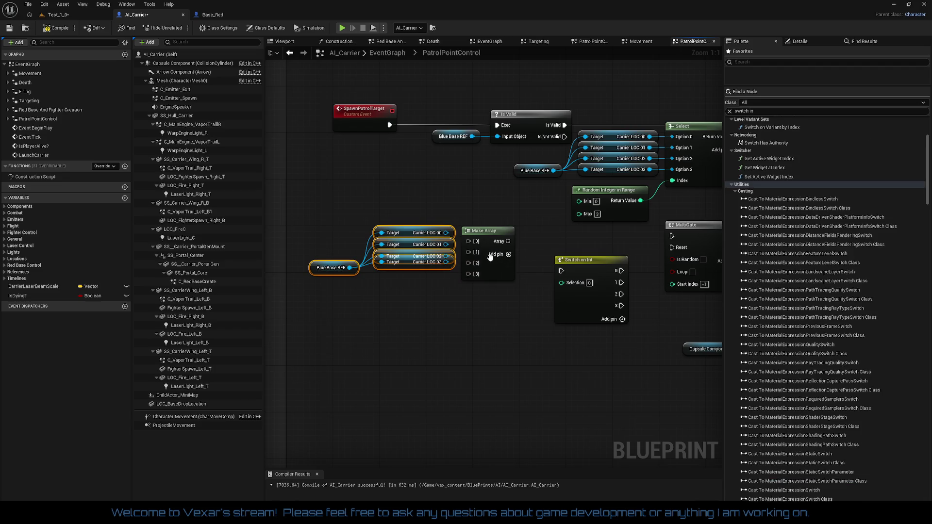
left_click_drag(446, 233, 468, 241)
mouse_move(446, 244)
left_mouse_down()
mouse_move(468, 252)
mouse_move(460, 275)
mouse_move(473, 278)
mouse_move(448, 260)
mouse_move(424, 275)
left_mouse_up()
key("Escape")
Align the Carrier LOC targets and Blue Base REF neatly with the Make Array inputs
key("q")
left_click_drag(420, 225, 512, 298)
left_click(470, 309)
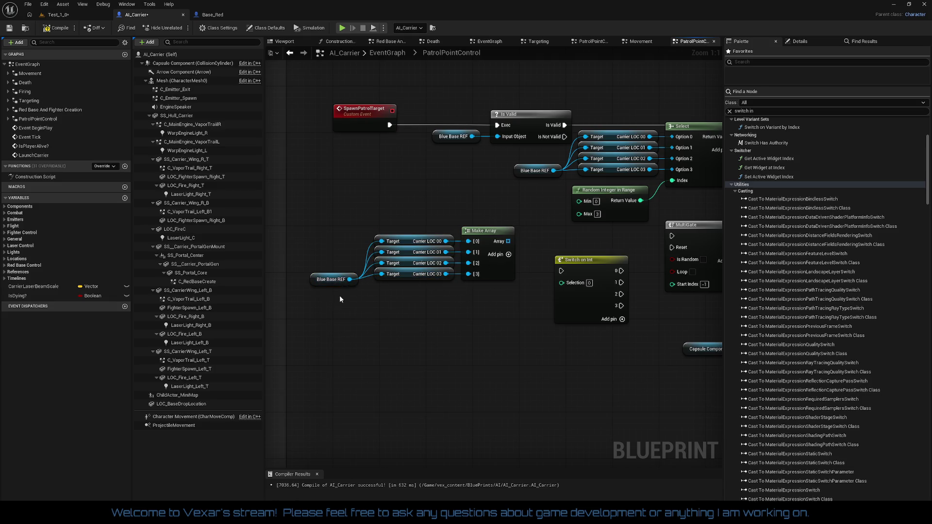
left_click_drag(323, 284, 323, 278)
left_click(395, 293)
left_click_drag(396, 292, 358, 275)
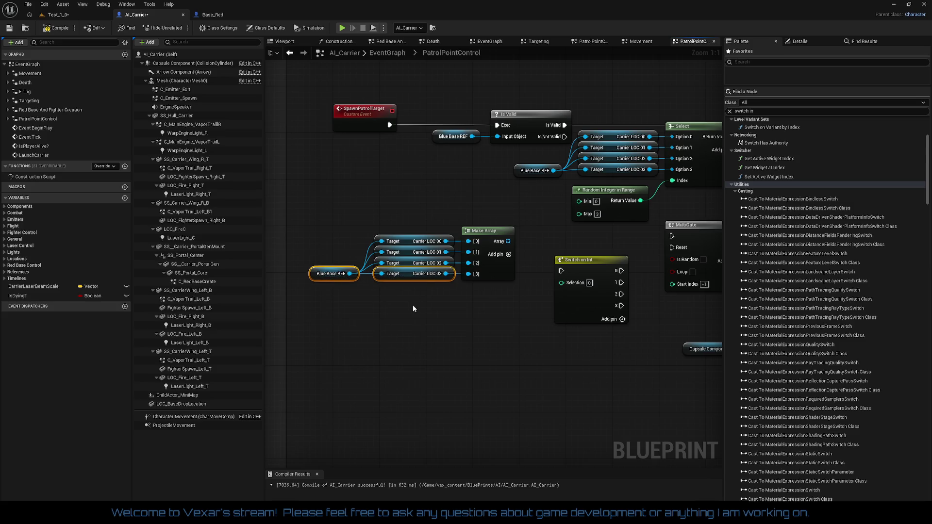
left_click_drag(490, 291, 454, 279)
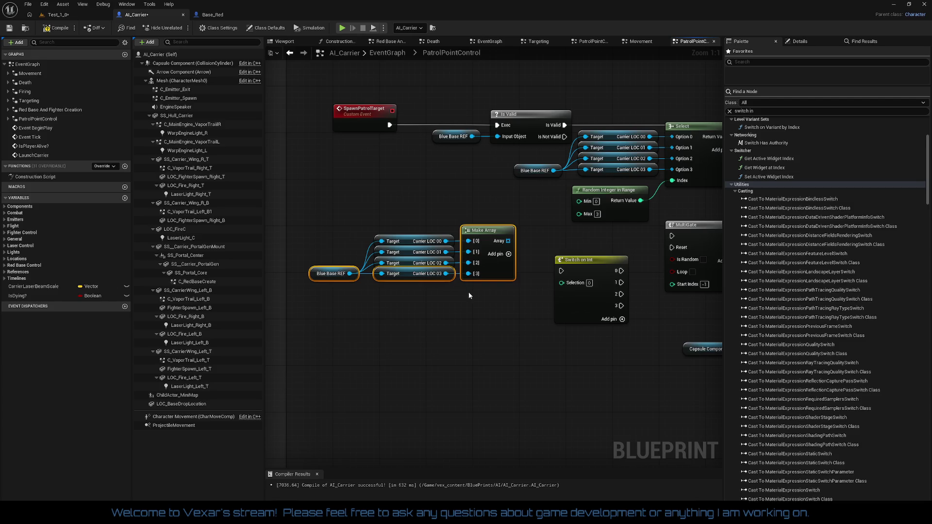
left_click(473, 297)
mouse_move(421, 223)
left_mouse_down()
mouse_move(520, 305)
mouse_move(318, 273)
left_mouse_up()
left_click(403, 313)
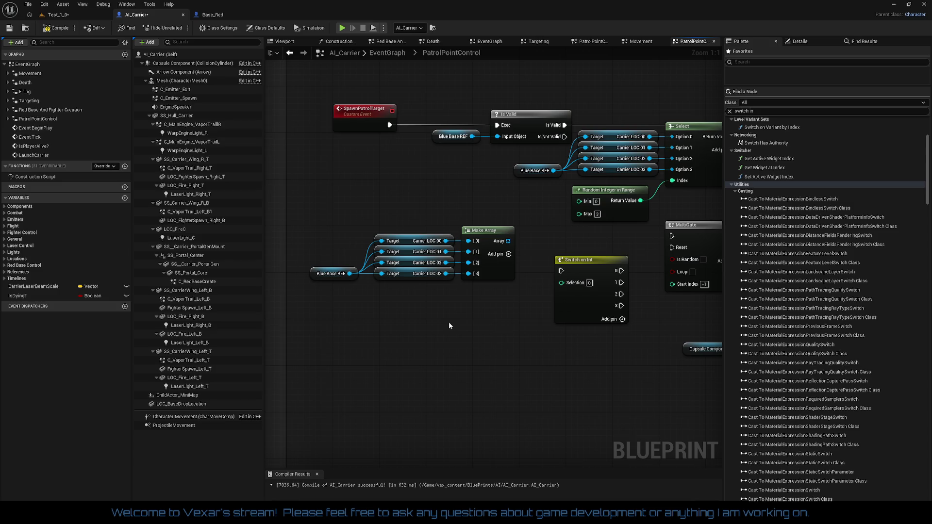
left_click_drag(508, 240, 532, 273)
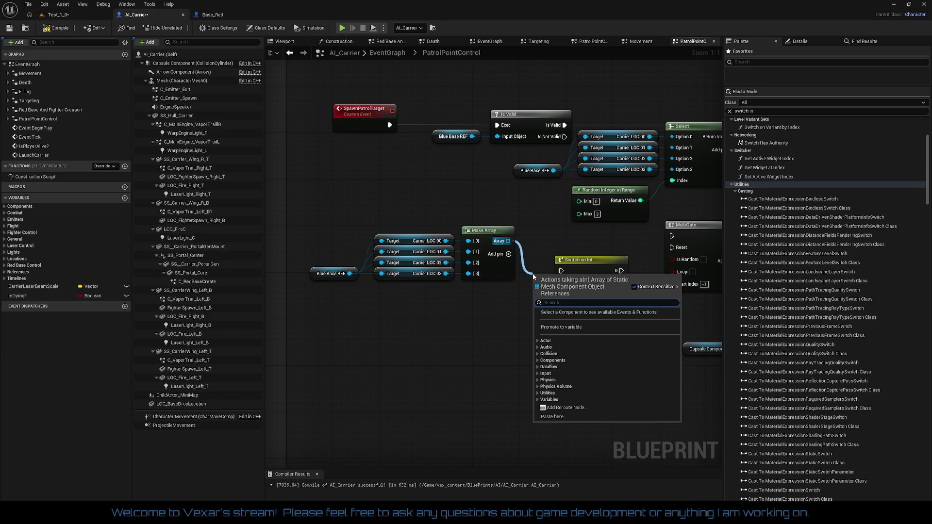
type("for")
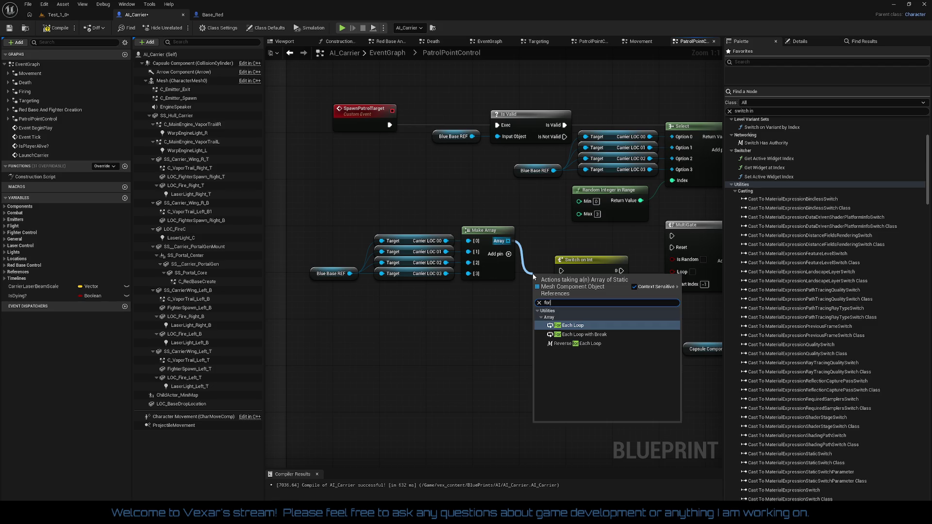
Place a For Each Loop fed by Make Array and rearrange the array nodes and Switch on Int
key("Return")
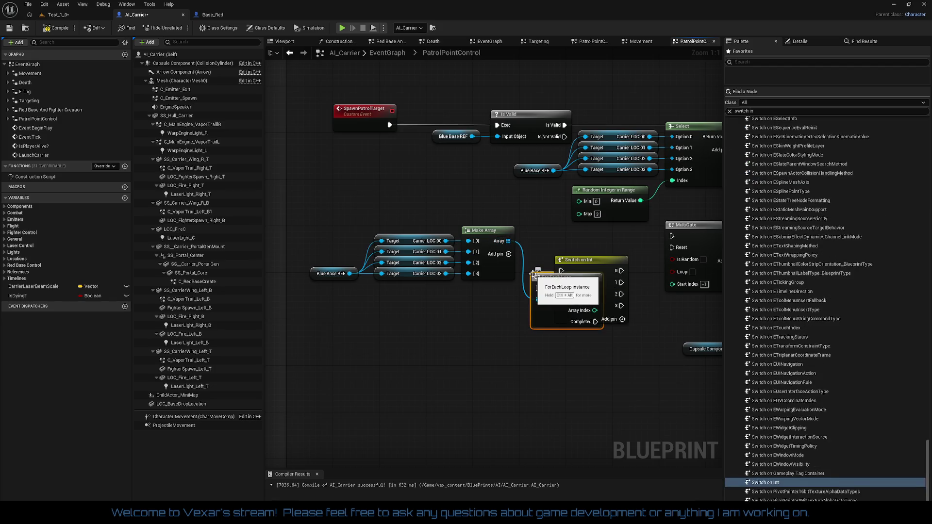
left_click_drag(359, 222, 487, 316)
left_click_drag(493, 280, 437, 311)
mouse_move(555, 280)
left_mouse_down()
mouse_move(498, 273)
mouse_move(507, 258)
mouse_move(497, 251)
mouse_move(509, 255)
left_mouse_up()
left_click_drag(569, 270, 615, 381)
left_click_drag(511, 256, 505, 256)
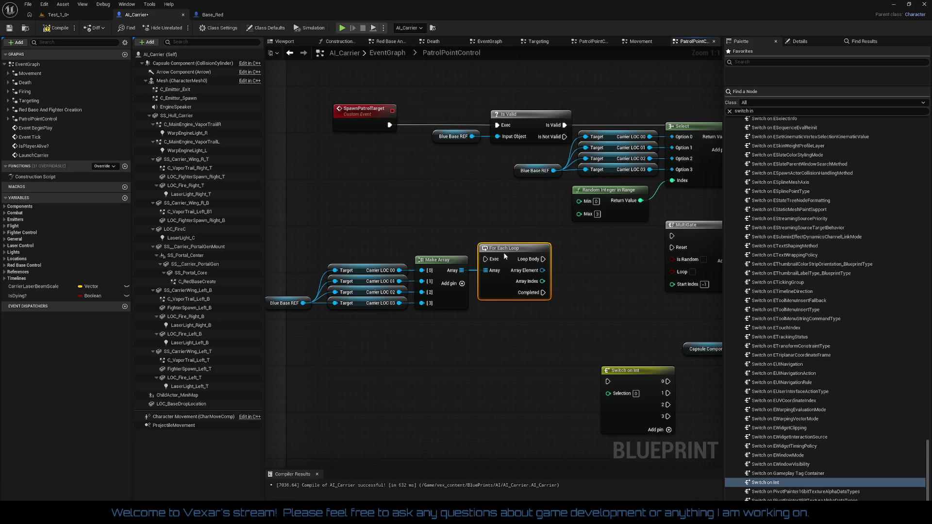
left_click(505, 320)
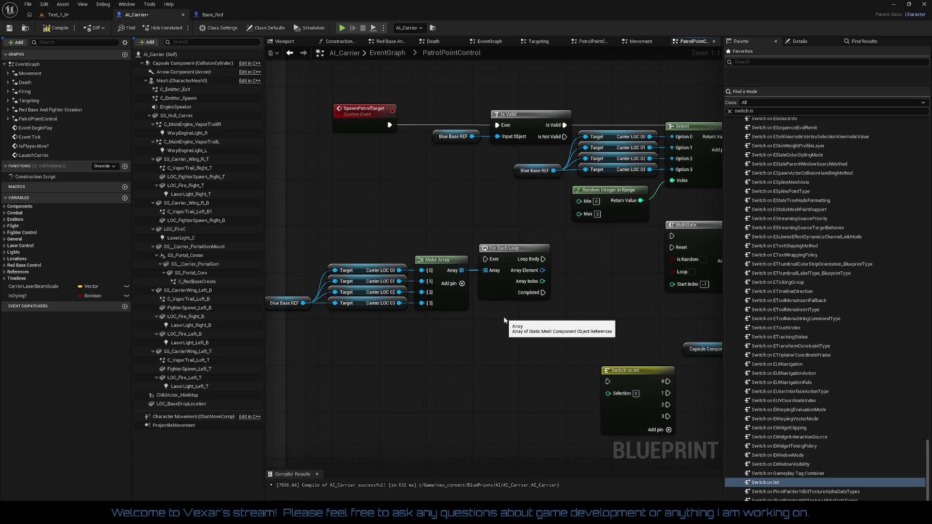
left_click_drag(504, 320, 405, 336)
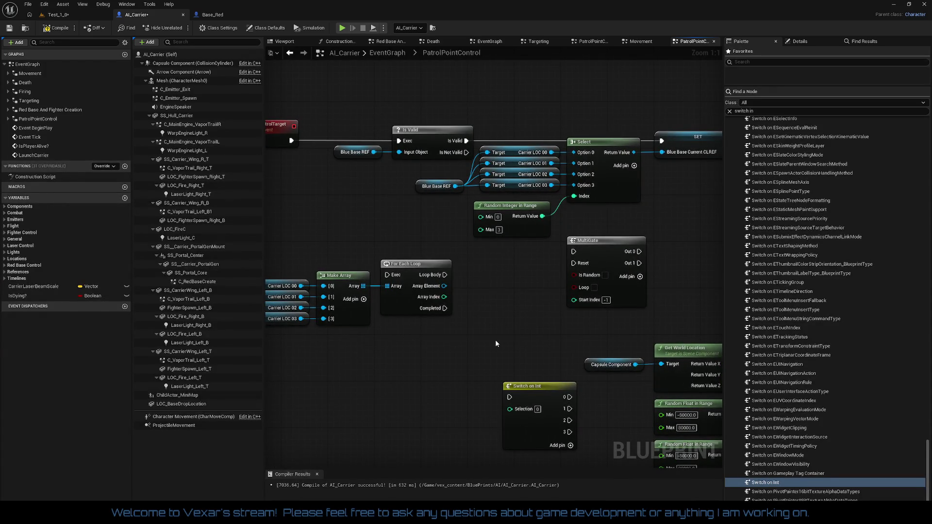
Break Select's Return Value link to SET, then move the Select group down and the loop group up-right
right_click(632, 156)
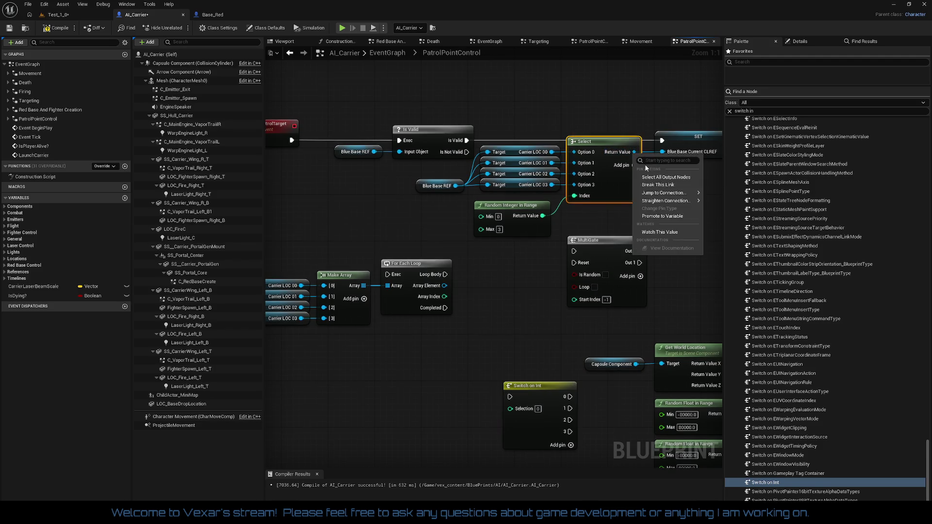
left_click(650, 186)
left_click_drag(502, 124, 599, 202)
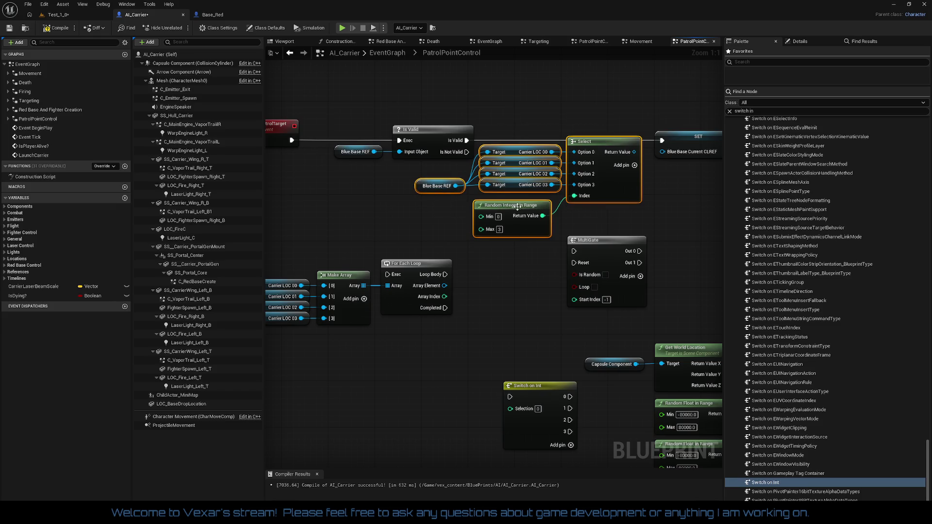
left_click_drag(595, 153, 431, 391)
mouse_move(319, 244)
left_mouse_down()
mouse_move(439, 244)
mouse_move(559, 360)
left_mouse_up()
mouse_move(537, 297)
left_mouse_down()
mouse_move(595, 262)
mouse_move(636, 217)
left_mouse_up()
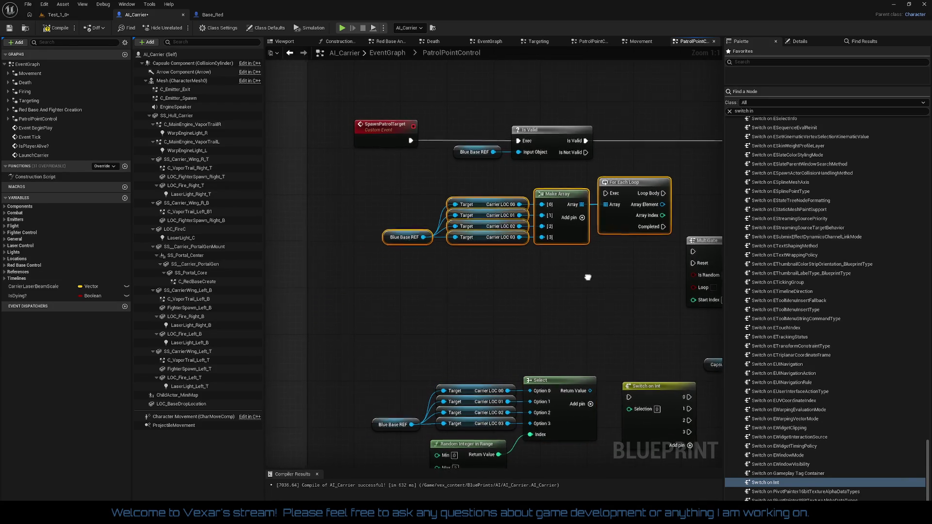
Wire Array Element to Blue Base Current CLREF, Is Valid into the loop, and Loop Body into SET
left_click_drag(618, 280, 466, 334)
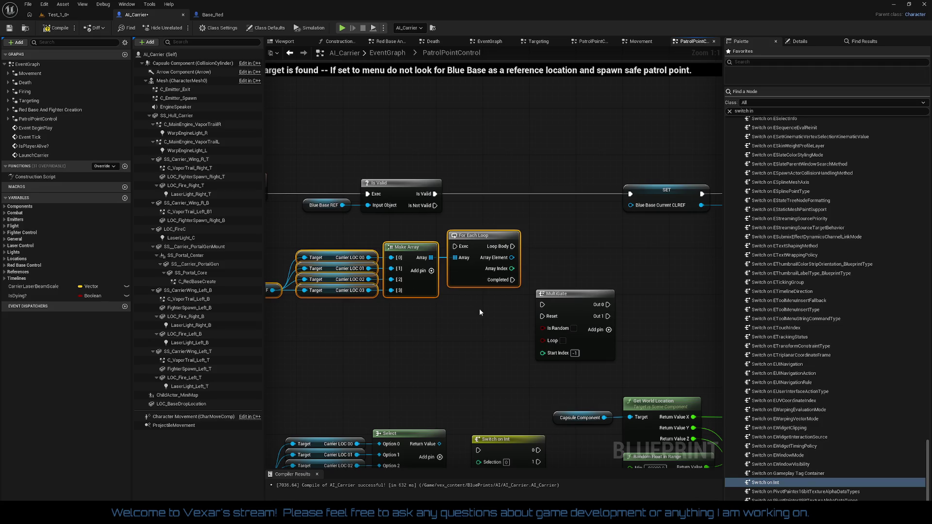
mouse_move(509, 262)
left_mouse_down()
mouse_move(622, 213)
mouse_move(612, 233)
left_mouse_up()
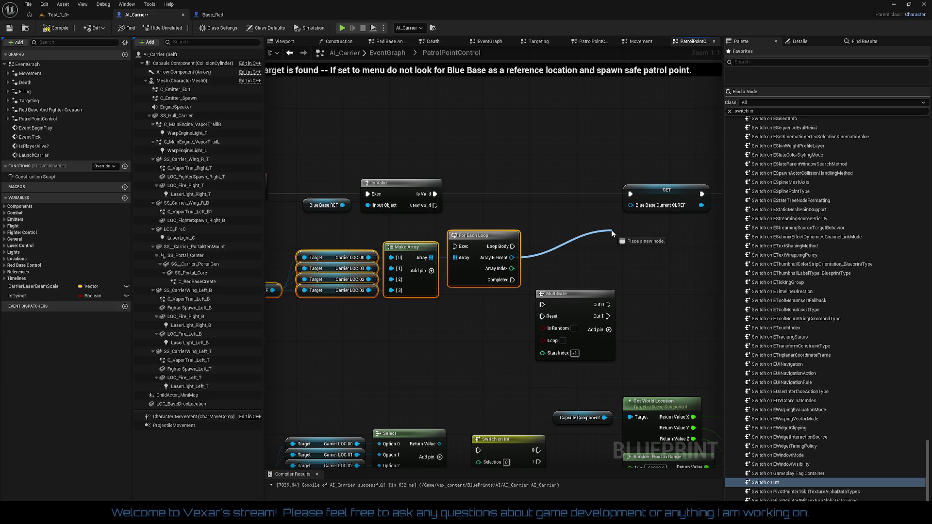
mouse_move(612, 234)
left_mouse_down()
mouse_move(639, 191)
mouse_move(593, 190)
left_mouse_up()
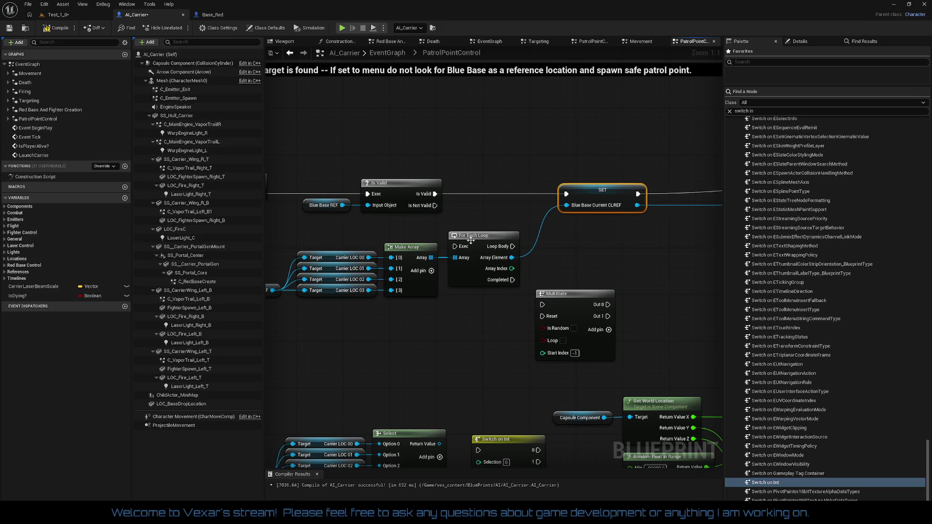
left_click_drag(435, 194, 455, 246)
left_click_drag(512, 247, 566, 194)
left_click_drag(601, 266, 482, 250)
left_click_drag(374, 247, 483, 252)
type("re")
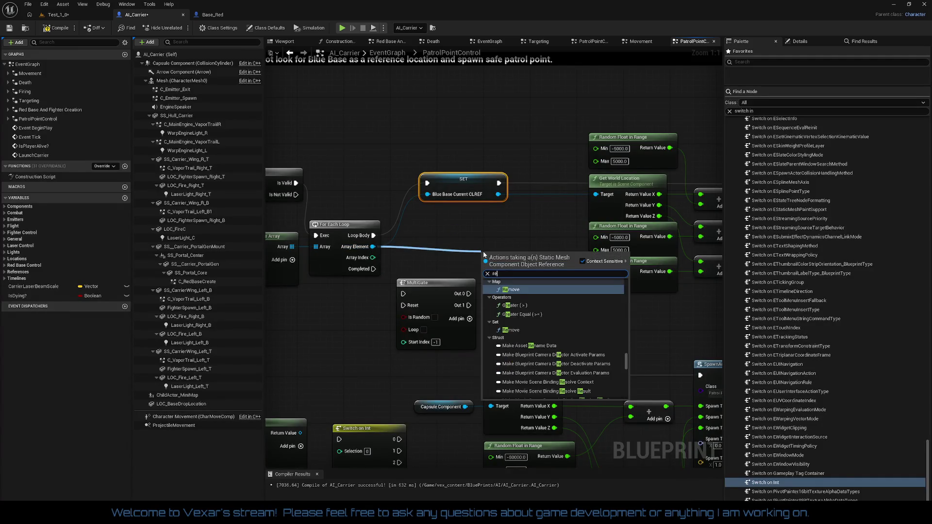
type("move")
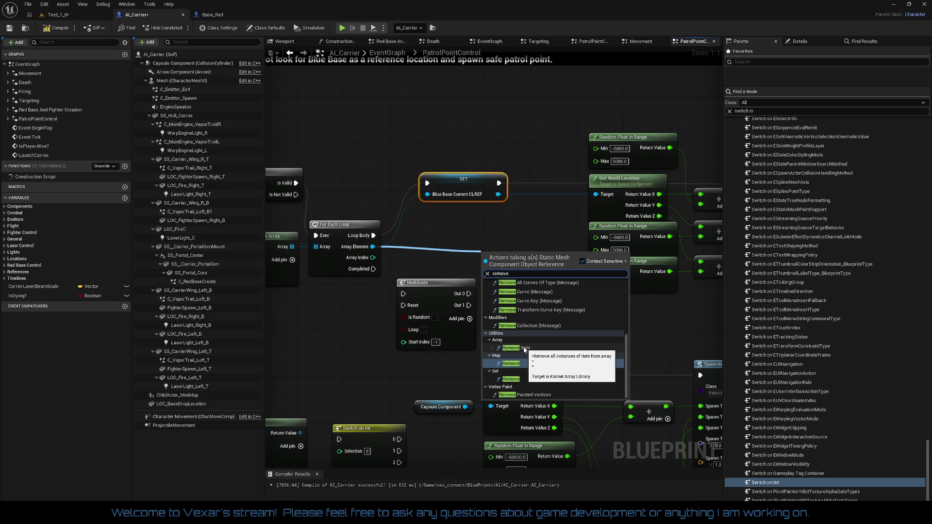
Add an array REMOVE node fed by Make Array, running after SET and into SpawnActor Patrol Point
left_click(525, 349)
mouse_move(497, 264)
left_mouse_down()
mouse_move(498, 233)
mouse_move(510, 257)
left_mouse_up()
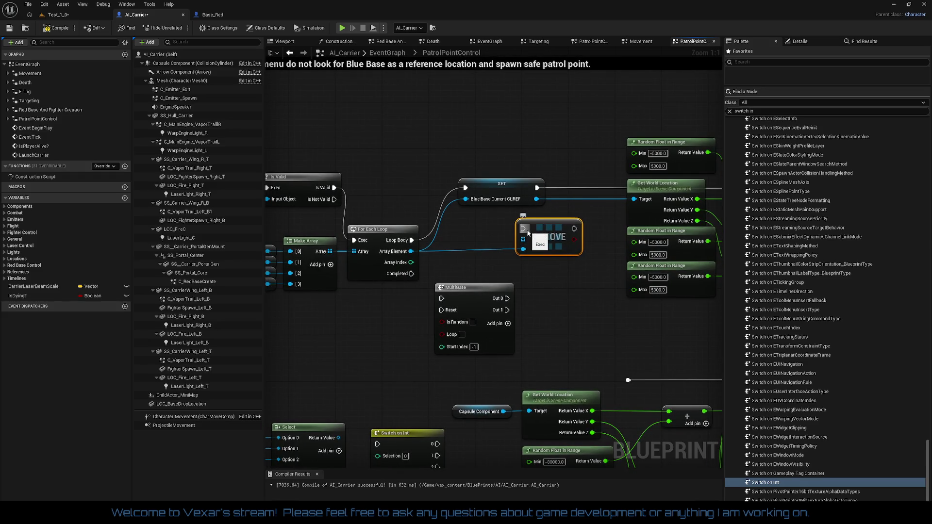
left_click_drag(522, 239, 330, 252)
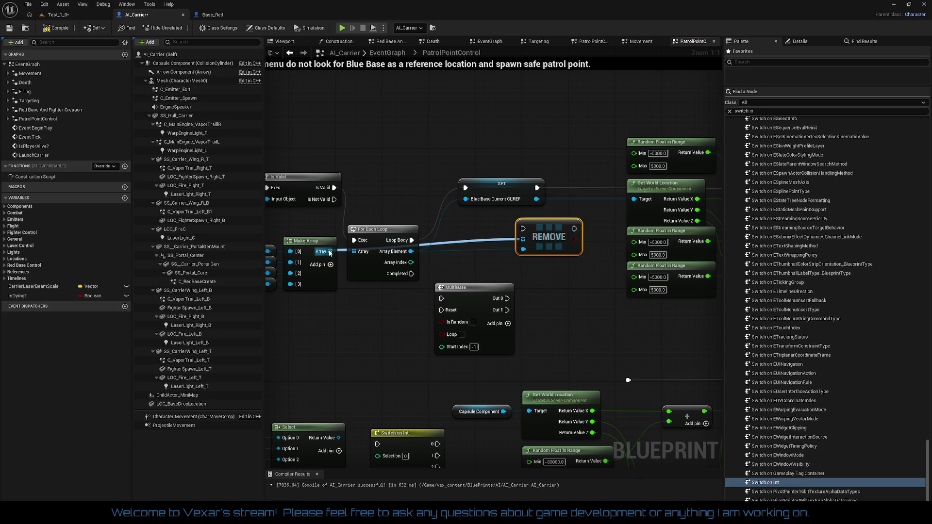
mouse_move(555, 234)
left_mouse_down()
mouse_move(452, 210)
mouse_move(427, 187)
mouse_move(512, 214)
mouse_move(552, 246)
mouse_move(553, 223)
mouse_move(572, 244)
left_mouse_up()
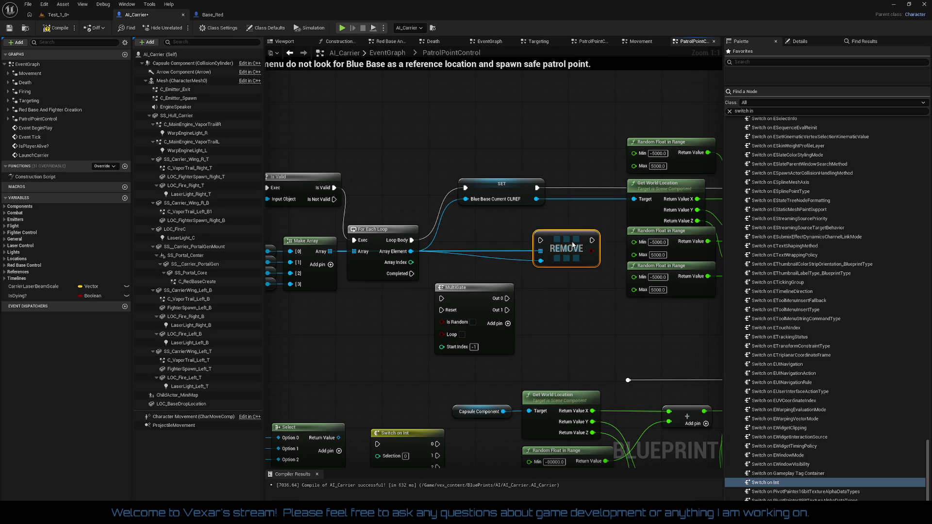
left_click_drag(572, 244, 593, 193)
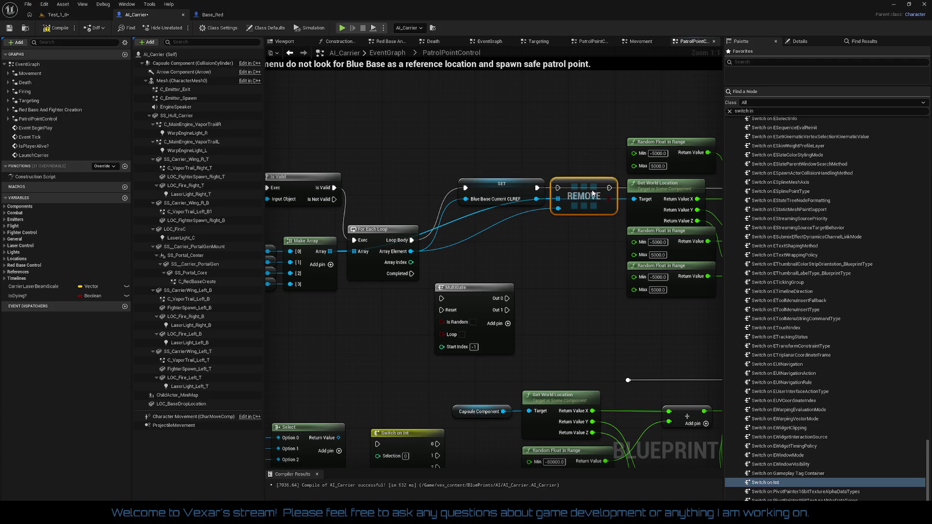
mouse_move(537, 188)
left_mouse_down()
mouse_move(699, 195)
mouse_move(587, 189)
left_mouse_up()
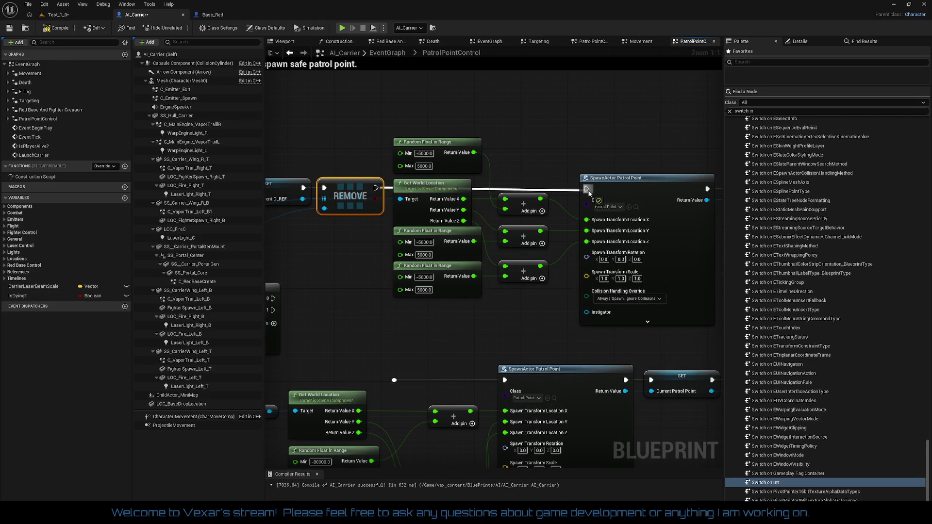
left_click_drag(273, 264, 563, 257)
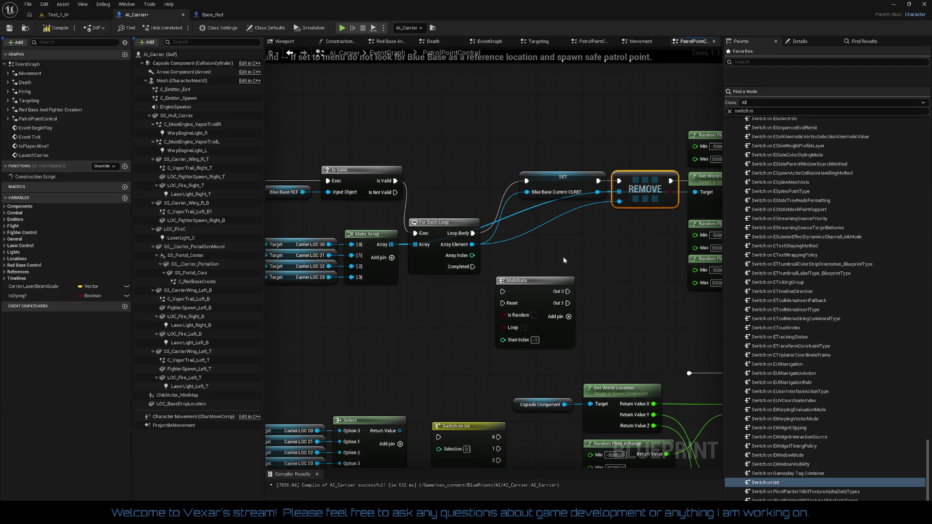
Rearrange the loop nodes, add a reroute point on the Make Array wire, and compile AI_Carrier
left_click_drag(435, 264, 441, 212)
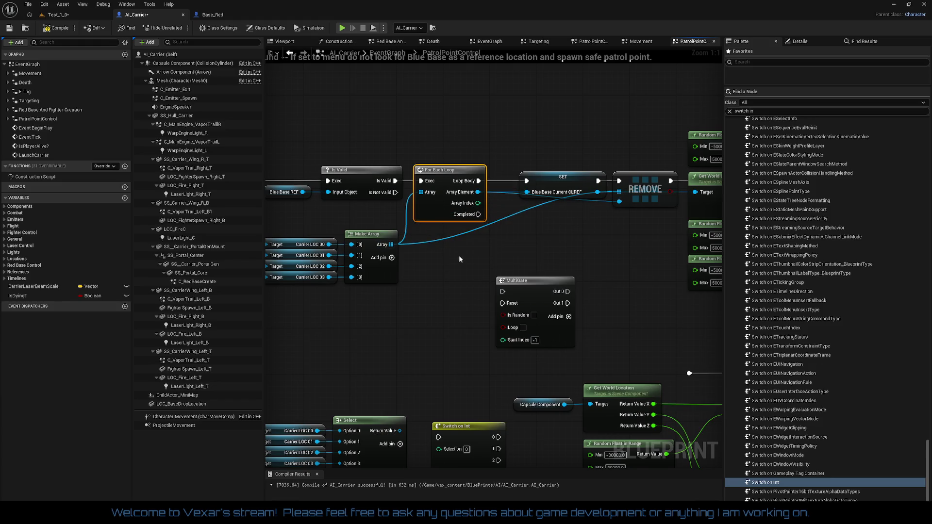
left_click_drag(461, 260, 550, 243)
mouse_move(307, 222)
left_mouse_down()
mouse_move(475, 284)
mouse_move(468, 244)
left_mouse_up()
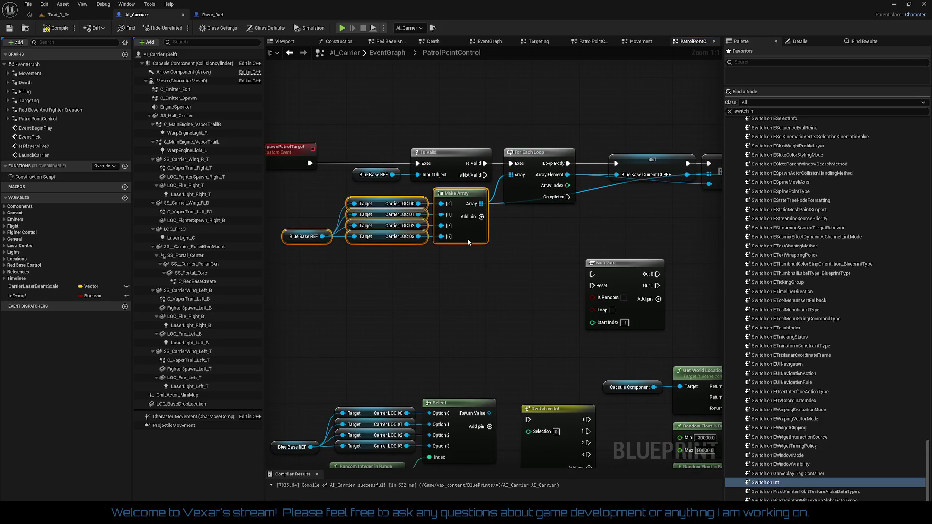
left_click(566, 257)
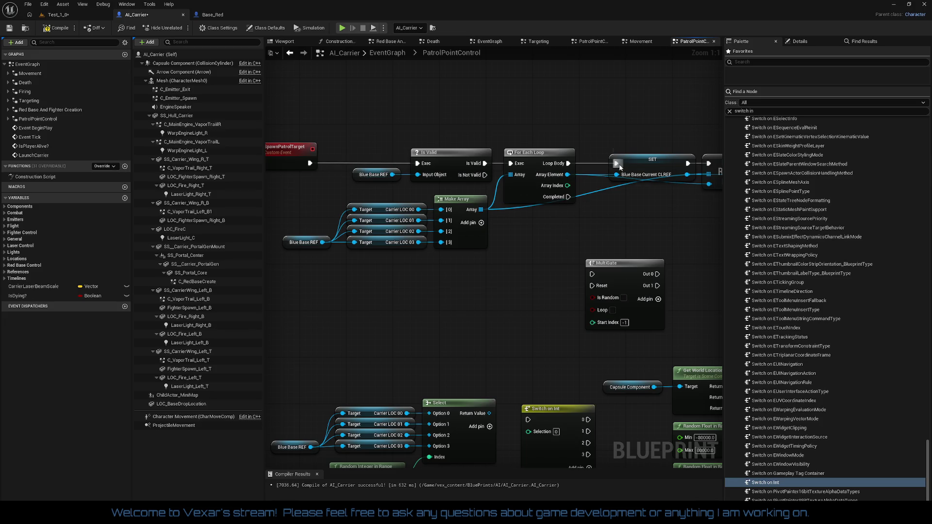
left_click_drag(625, 166, 605, 161)
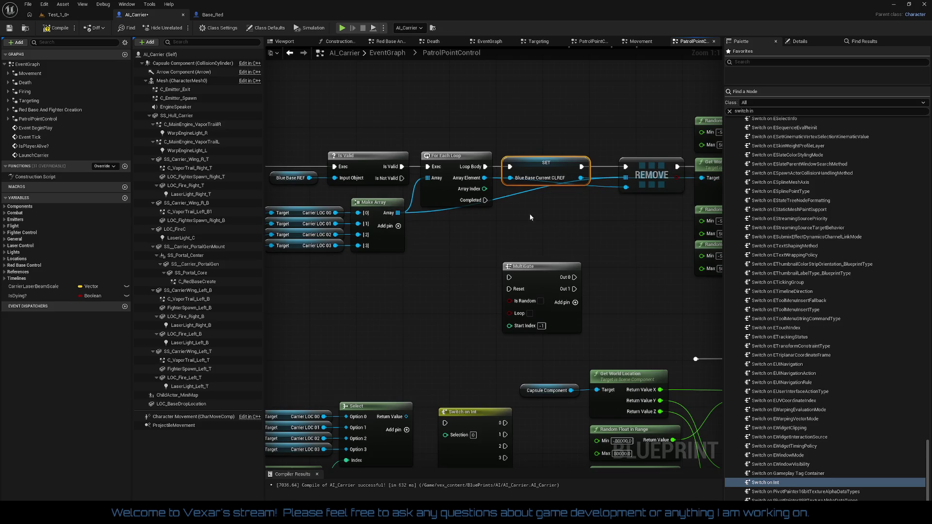
double_click(521, 190)
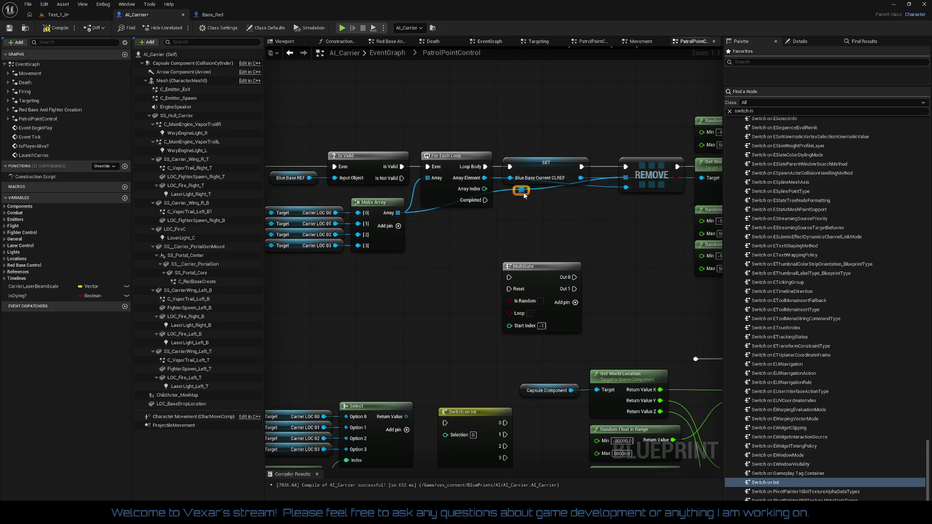
left_click_drag(526, 193, 548, 215)
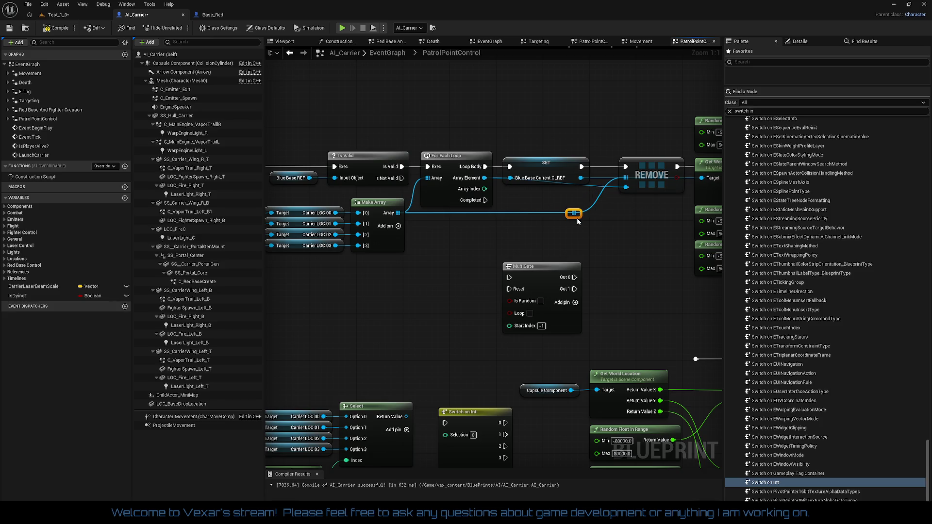
left_click_drag(580, 222, 584, 223)
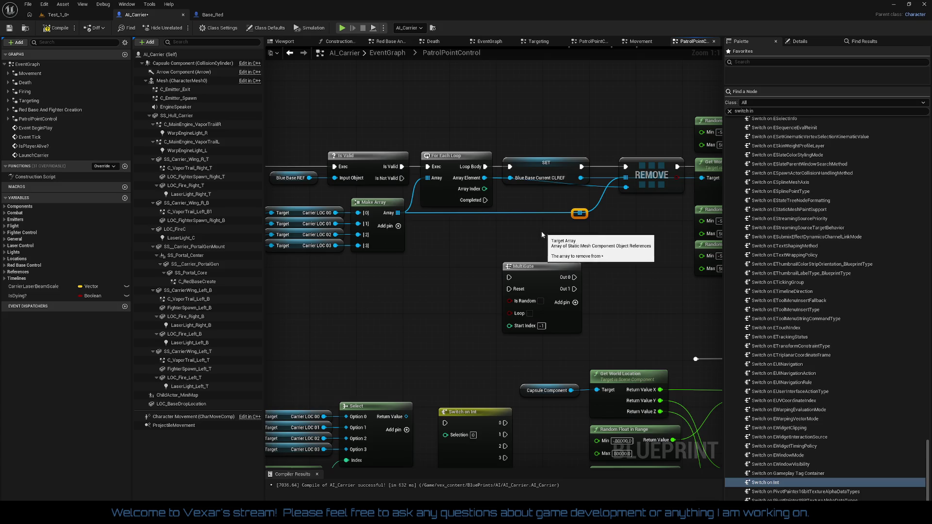
left_click_drag(542, 231, 563, 234)
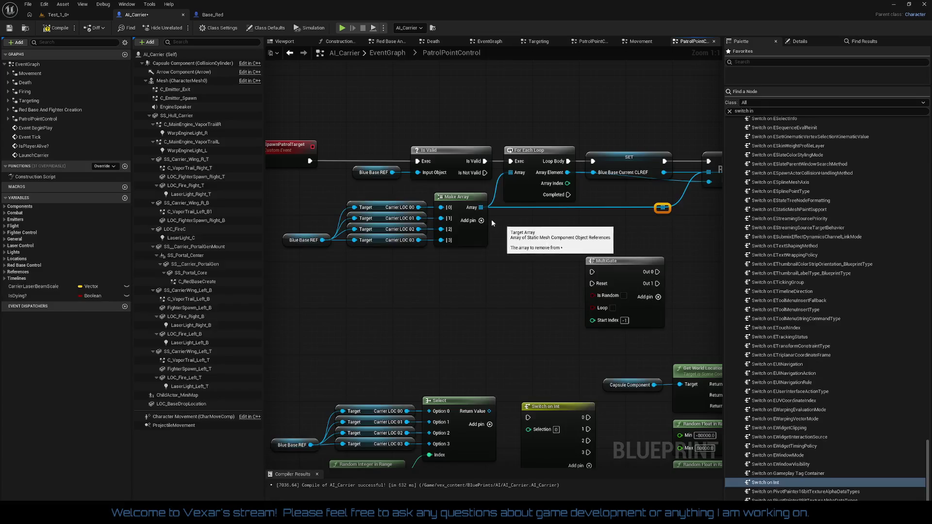
left_click(57, 28)
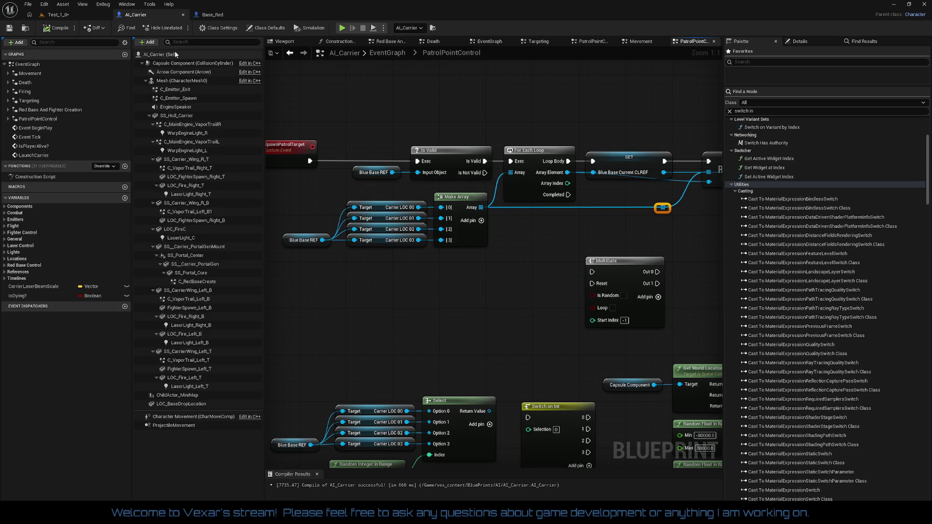
Play-test the Test_1_0 level, flying the ship forward with boost, then stop the session
left_click(69, 16)
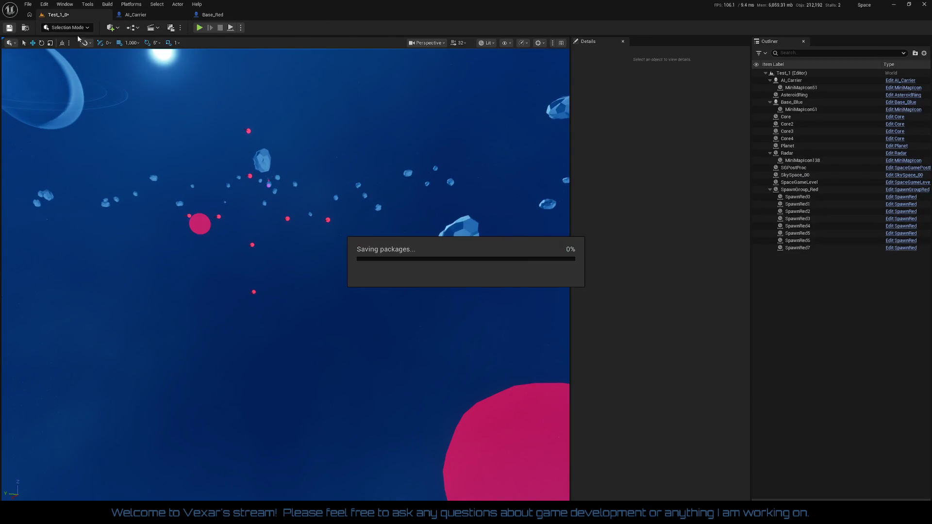
left_click(198, 29)
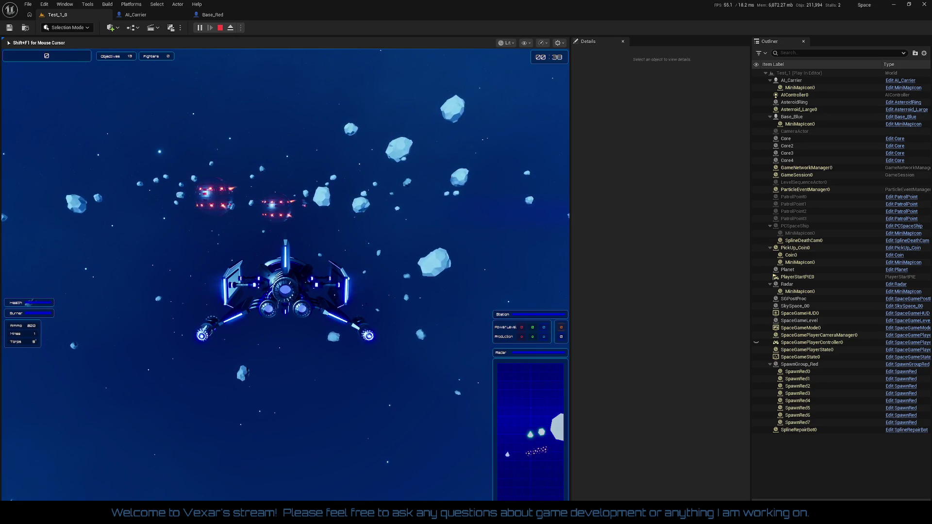
key("shift")
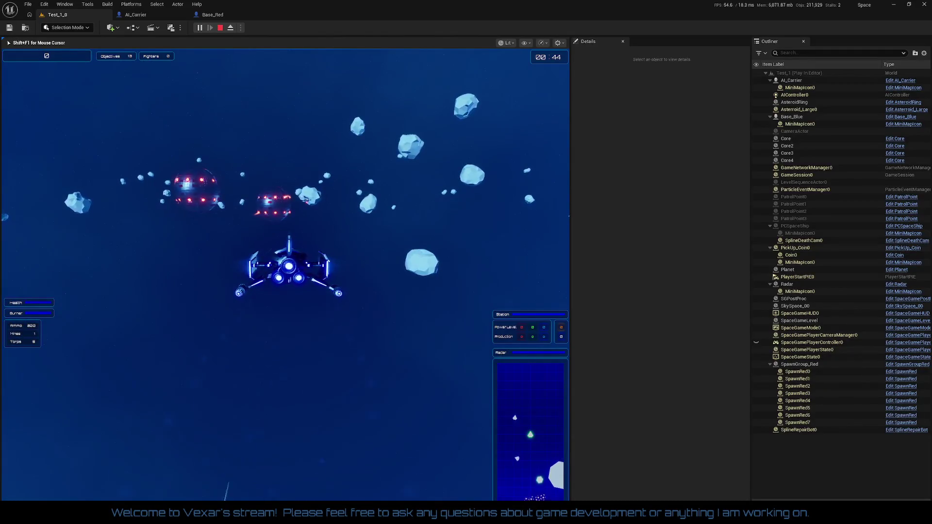
key("w")
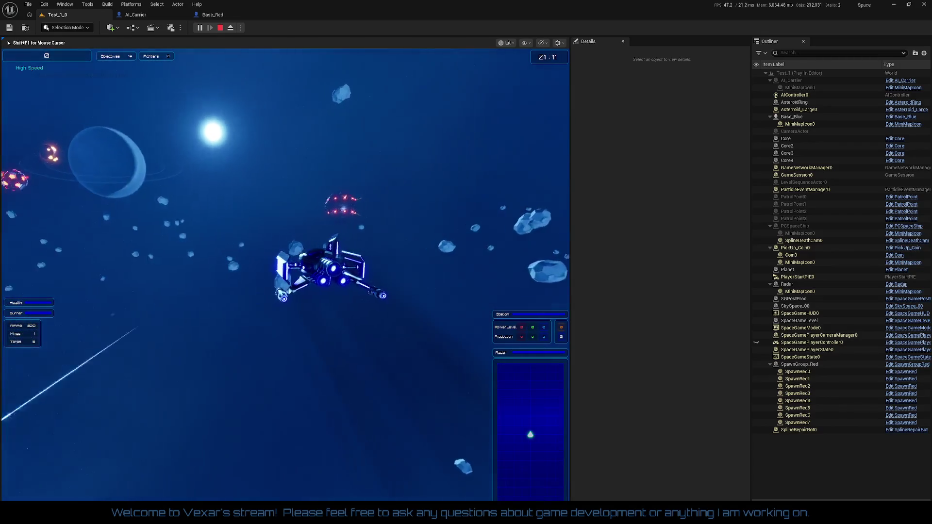
key("Escape")
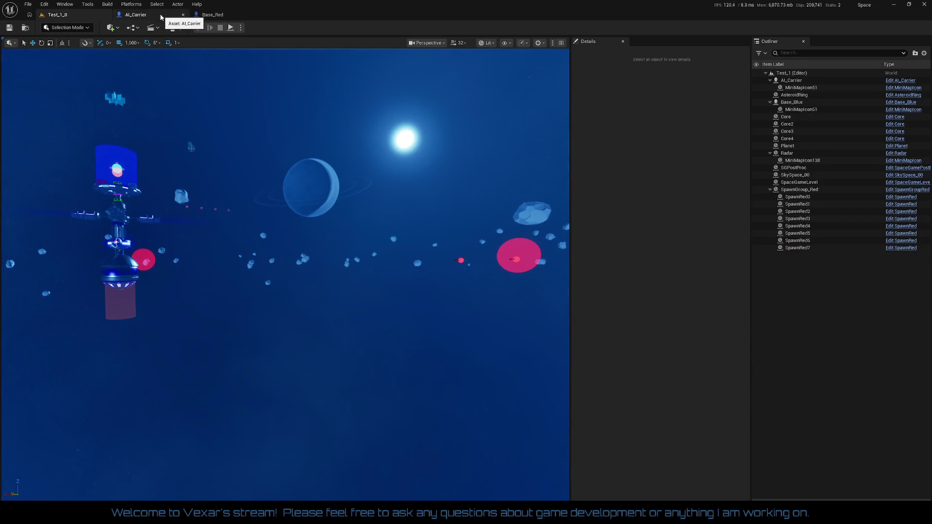
Break SET's exec link to REMOVE and REMOVE's outgoing exec link, and delete the reroute knot
left_click(161, 18)
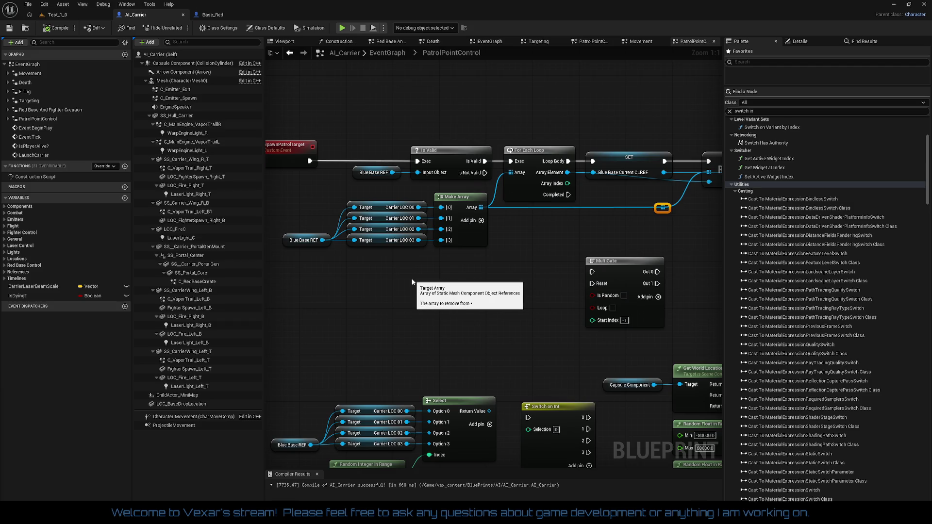
left_click_drag(625, 233, 531, 234)
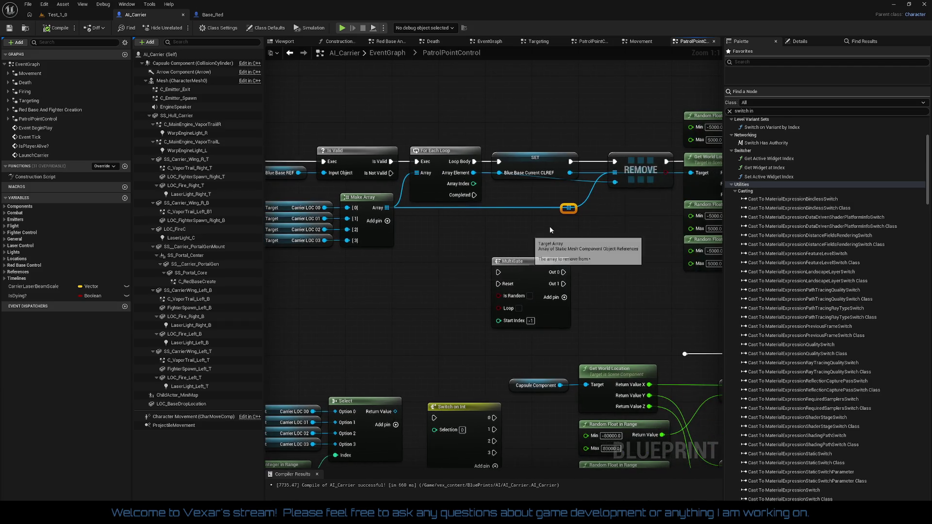
right_click(616, 163)
left_click(636, 179)
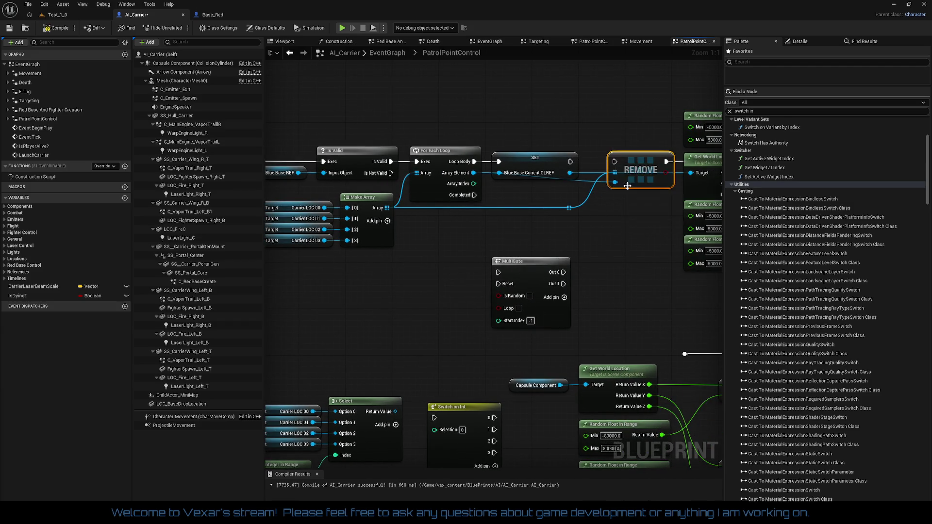
right_click(665, 162)
left_click(689, 183)
left_click_drag(641, 173, 633, 196)
mouse_move(577, 221)
left_mouse_down()
mouse_move(547, 202)
mouse_move(514, 214)
mouse_move(387, 207)
left_mouse_up()
key("Delete")
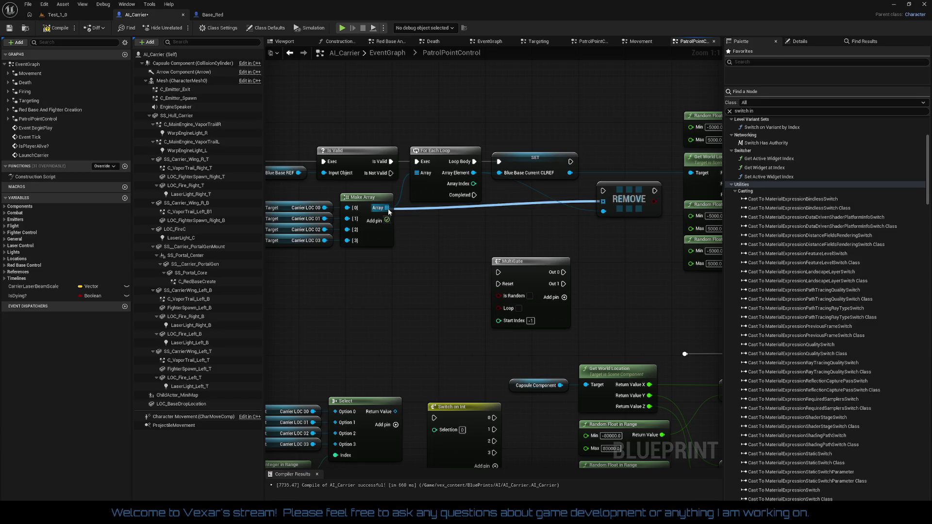
Move REMOVE below SET and align it with the For Each Loop and SET nodes
left_click_drag(623, 195, 474, 197)
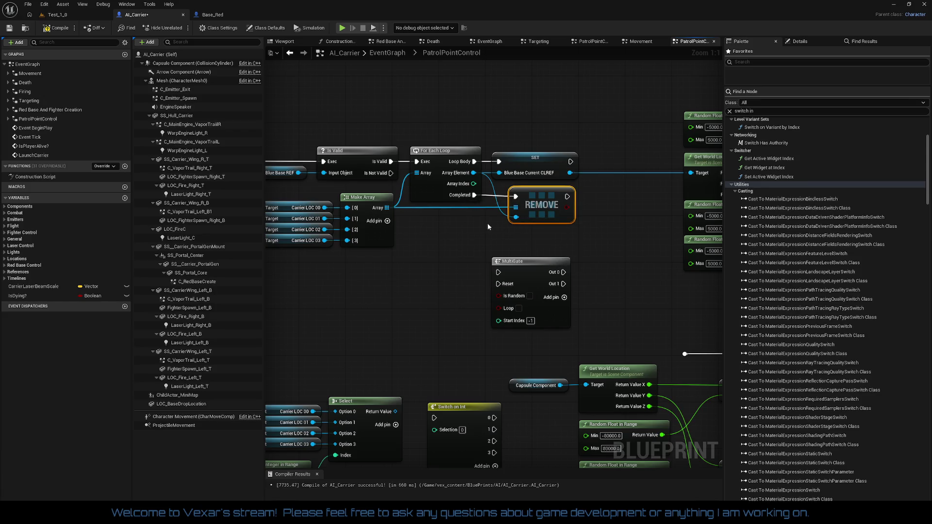
left_click_drag(435, 135, 555, 226)
key("q")
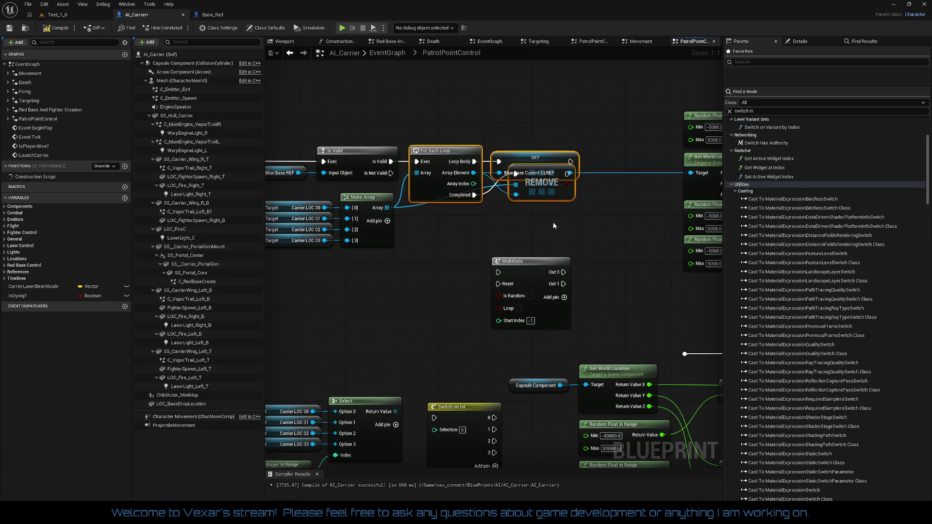
left_click_drag(541, 194, 539, 218)
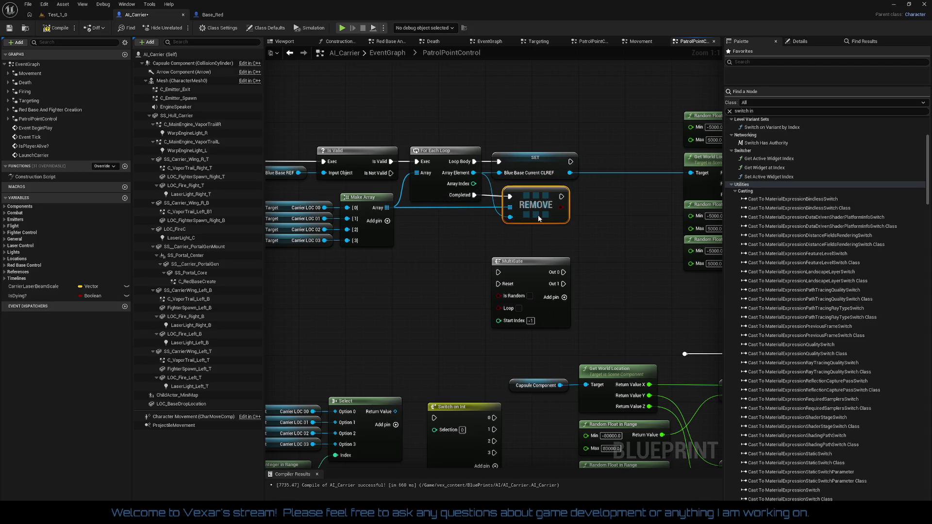
key("q")
left_click(517, 214)
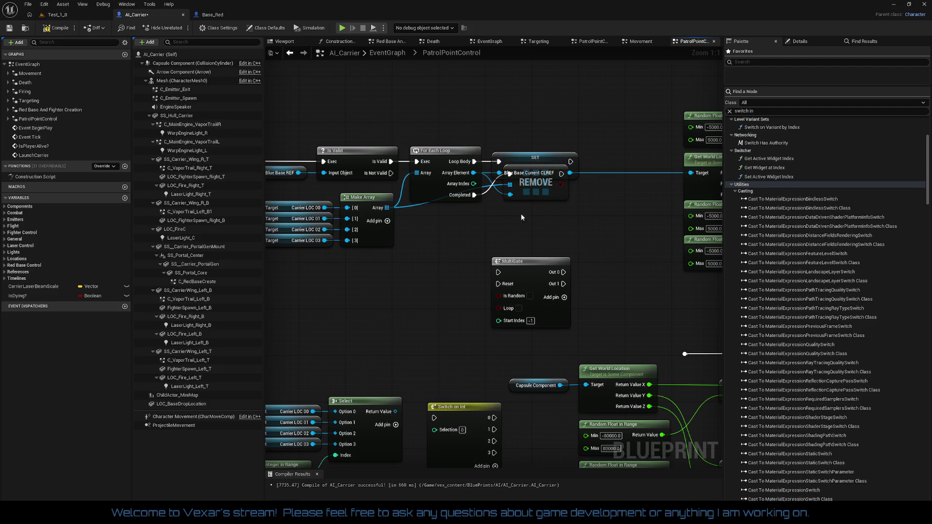
left_click_drag(538, 199, 532, 214)
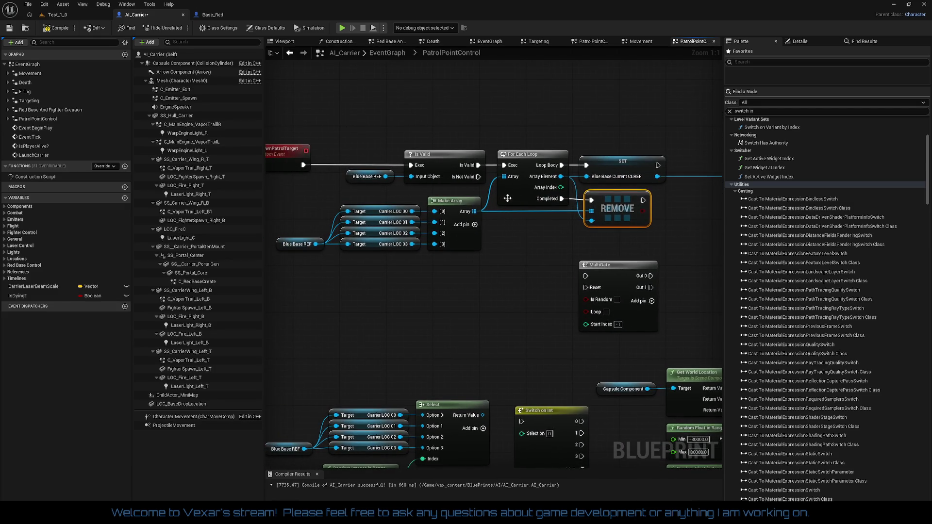
left_click_drag(628, 215, 639, 215)
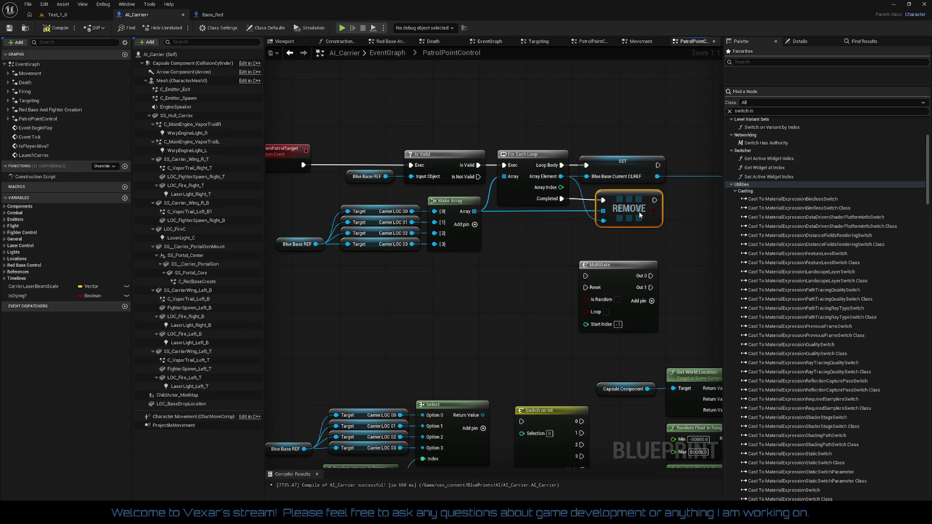
Fine-tune REMOVE's position below SET while reviewing the SpawnActor and event nodes
left_click_drag(686, 189, 467, 196)
mouse_move(524, 236)
left_mouse_down()
mouse_move(413, 236)
mouse_move(589, 235)
mouse_move(623, 224)
left_mouse_up()
left_click_drag(545, 222, 615, 227)
mouse_move(351, 128)
left_mouse_down()
mouse_move(626, 199)
mouse_move(626, 176)
left_mouse_up()
left_click_drag(571, 137, 666, 167, "shift")
left_click(649, 220)
mouse_move(656, 197)
left_mouse_down()
mouse_move(648, 213)
mouse_move(650, 193)
left_mouse_up()
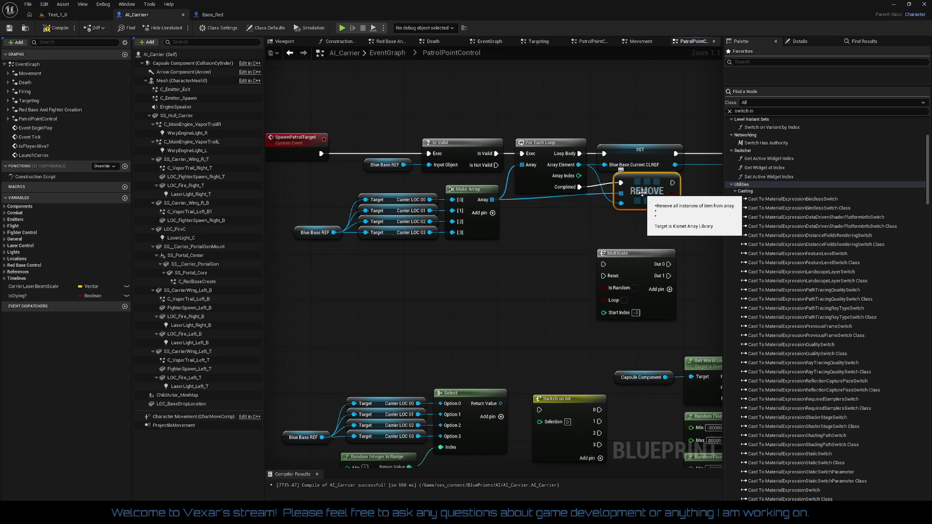
left_click_drag(643, 192, 642, 199)
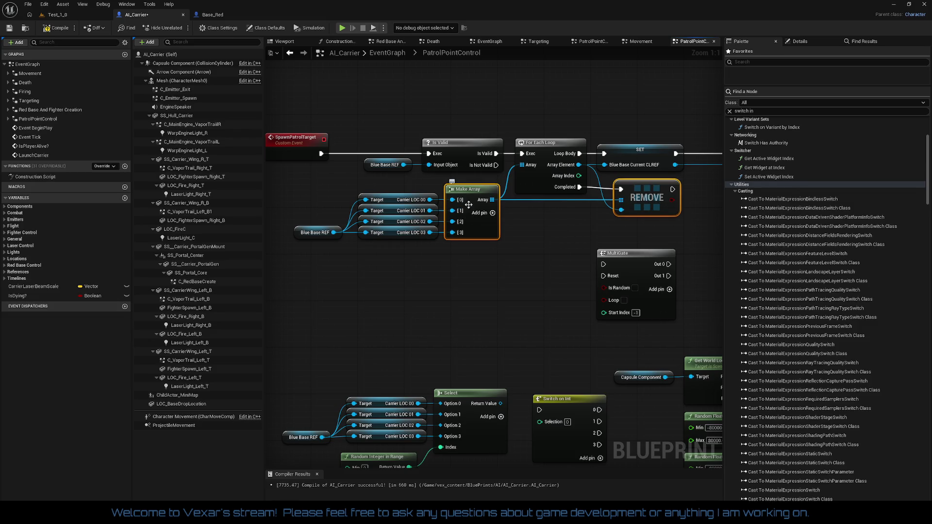
Raise the For Each Loop node slightly to tidy the layout
left_click(556, 207)
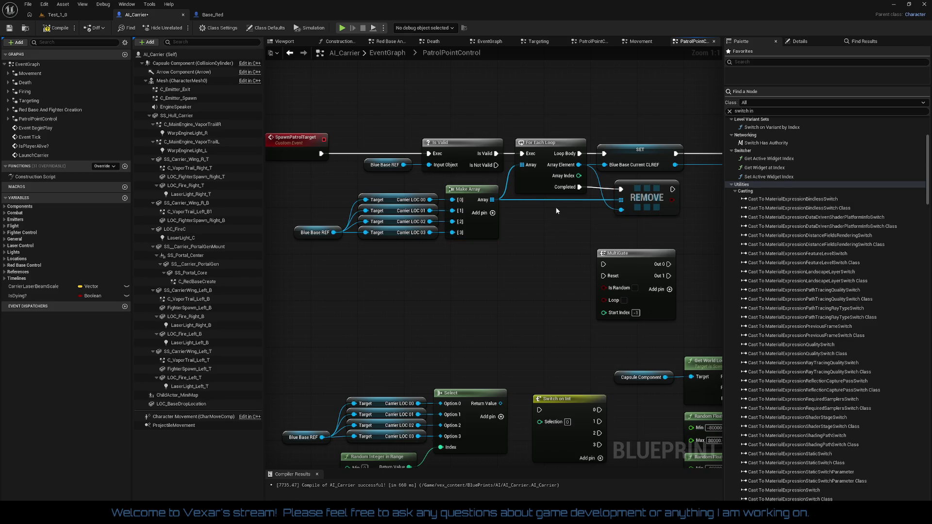
left_click(558, 168)
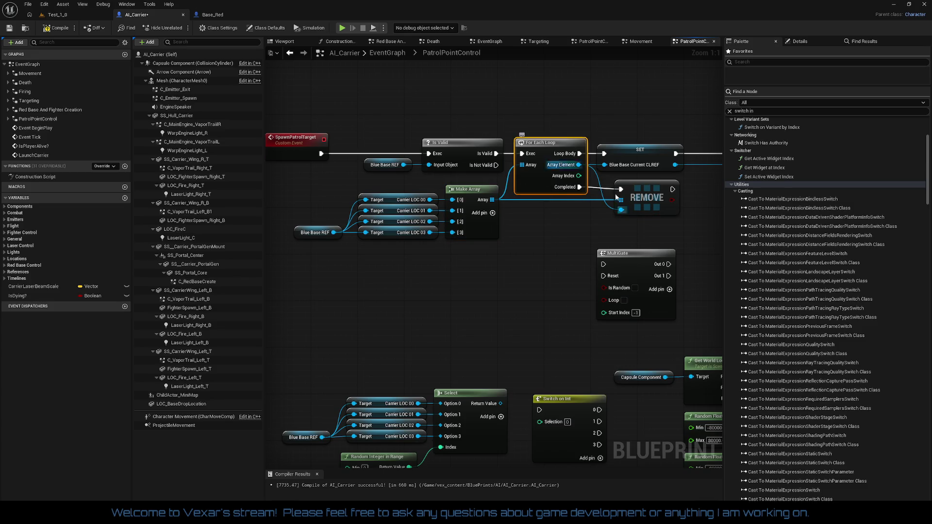
left_click(657, 198, "shift")
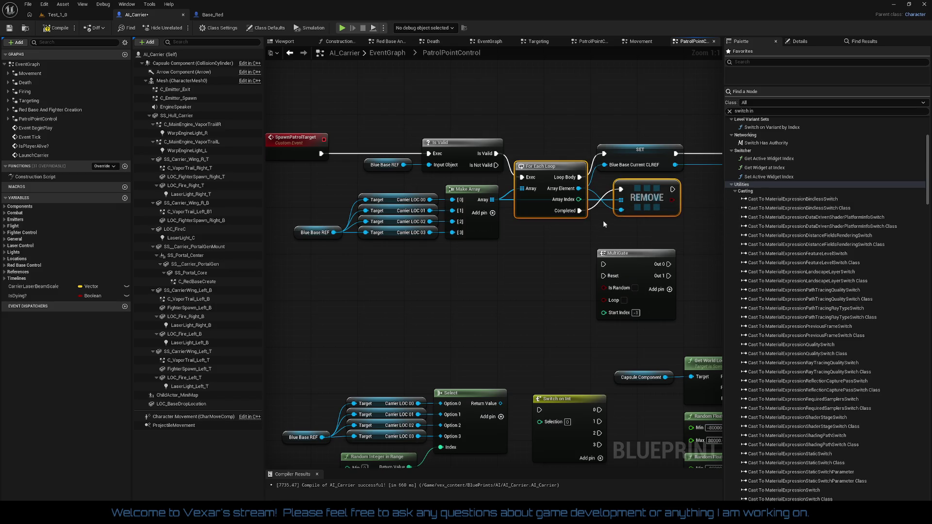
left_click(584, 225)
left_click(522, 201)
left_click_drag(523, 202, 525, 185)
left_click(537, 221)
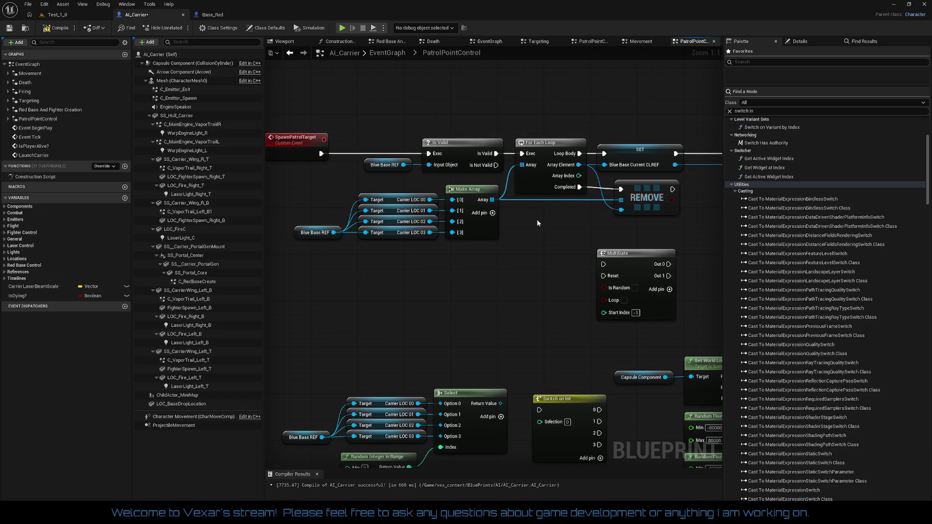
Wire SET's Blue Base Current CLREF output into REMOVE's Item pin, then return to Test_1_0
mouse_move(650, 197)
left_mouse_down()
mouse_move(638, 104)
mouse_move(628, 184)
mouse_move(651, 194)
left_mouse_up()
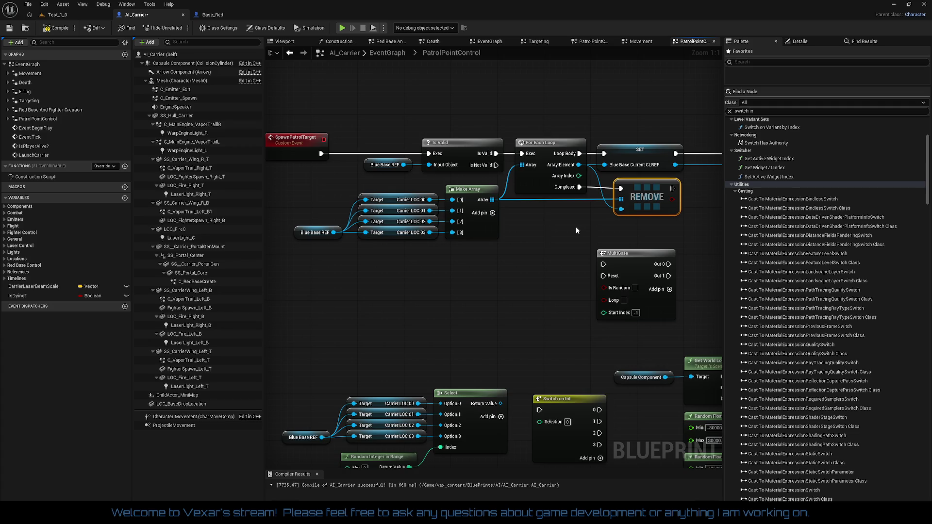
mouse_move(676, 169)
left_mouse_down()
mouse_move(623, 209)
mouse_move(718, 209)
mouse_move(595, 203)
mouse_move(620, 205)
left_mouse_up()
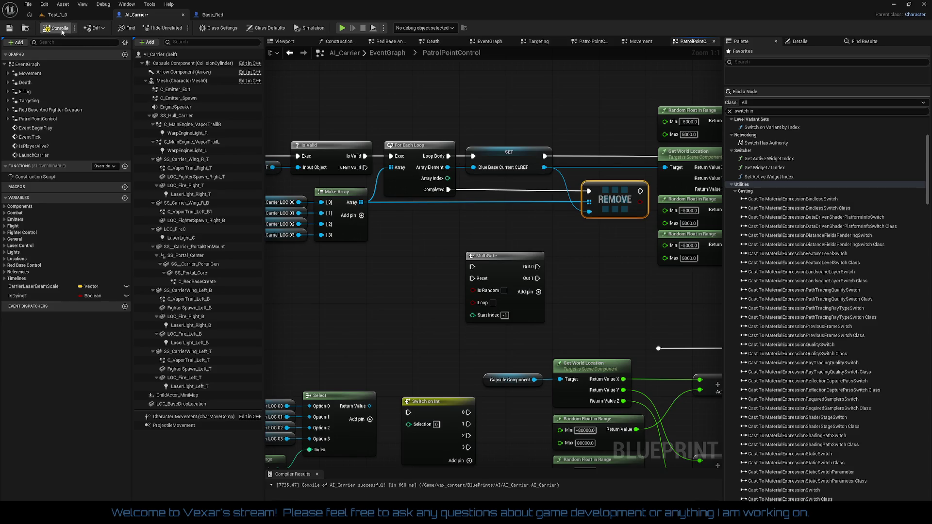
left_click(72, 16)
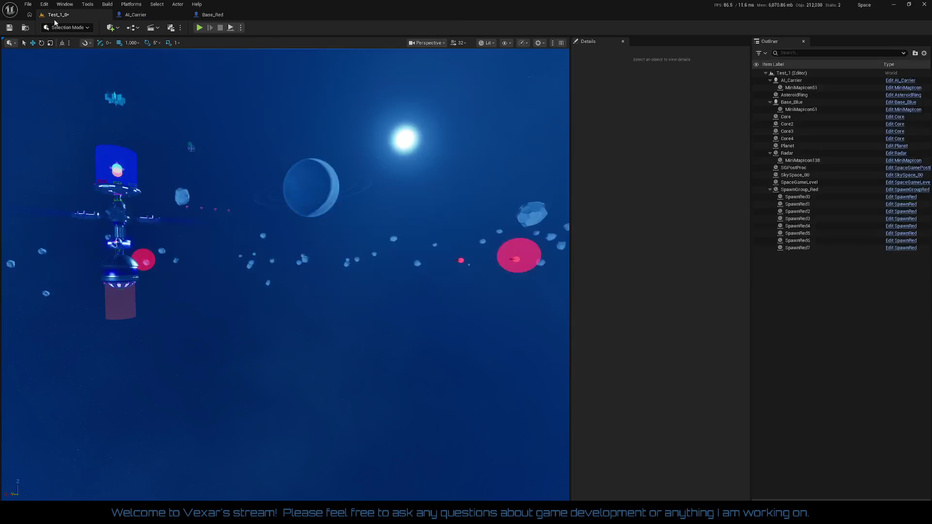
left_click(200, 28)
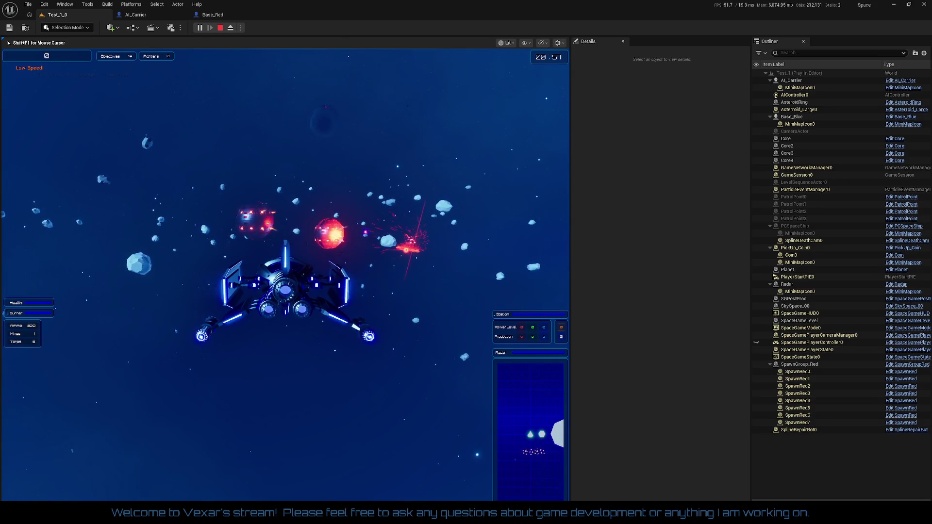
key("Escape")
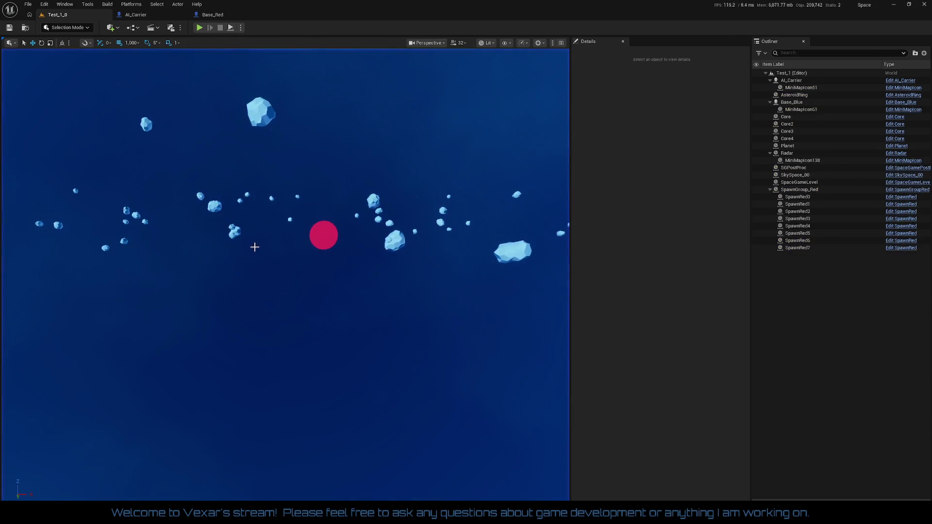
left_click(132, 5)
Delete the REMOVE node from AI_Carrier's PatrolPointControl graph
left_click(295, 12)
left_click(146, 15)
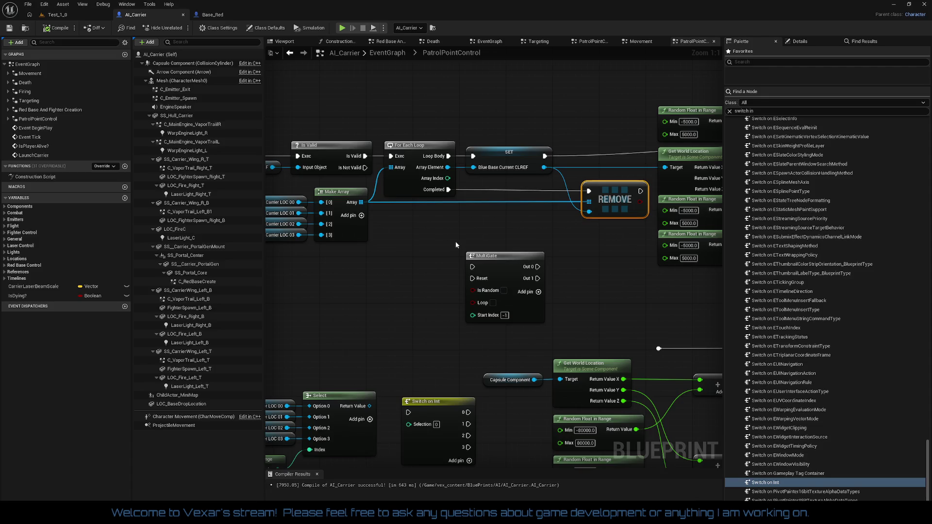
mouse_move(495, 238)
left_mouse_down()
mouse_move(365, 256)
mouse_move(304, 254)
mouse_move(458, 255)
left_mouse_up()
mouse_move(551, 247)
left_mouse_down()
mouse_move(546, 203)
mouse_move(528, 196)
left_mouse_up()
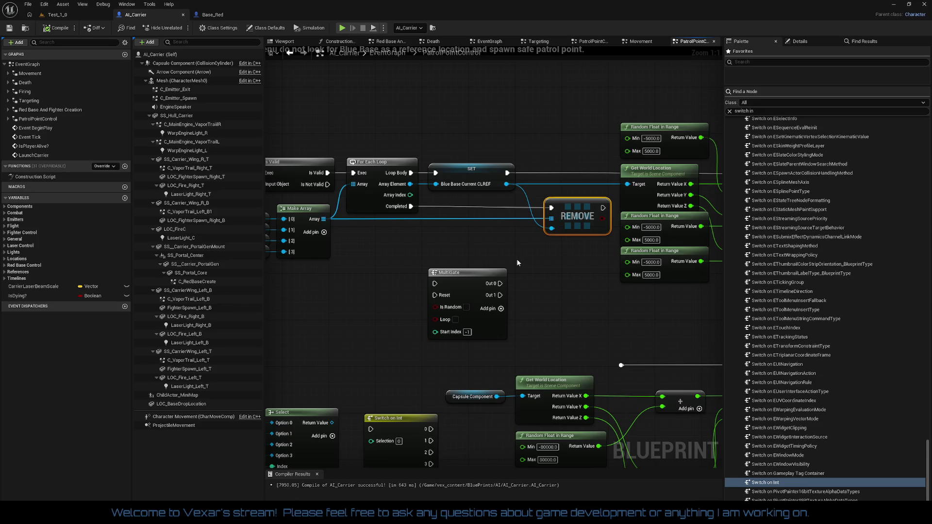
key("Delete")
Compile and save AI_Carrier, then go back to the Test_1_0 level
left_click_drag(518, 262, 638, 264)
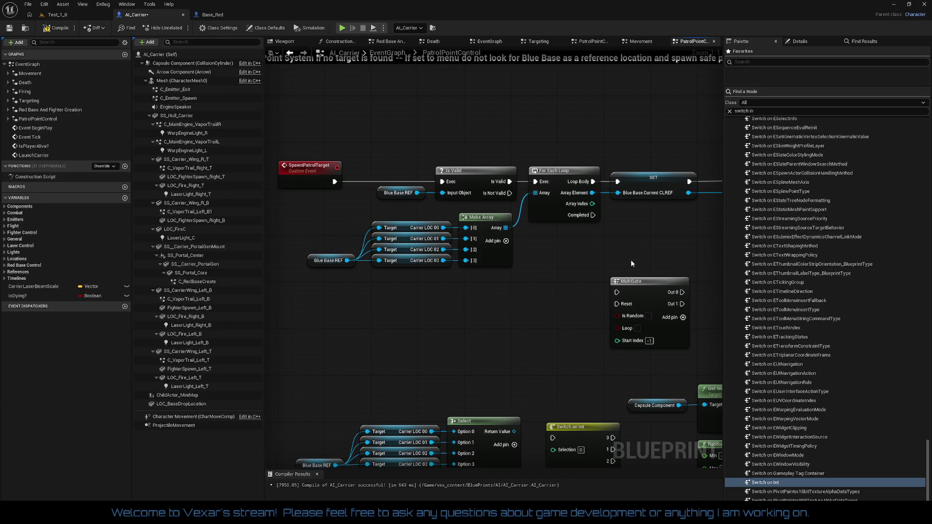
left_click_drag(615, 263, 383, 275)
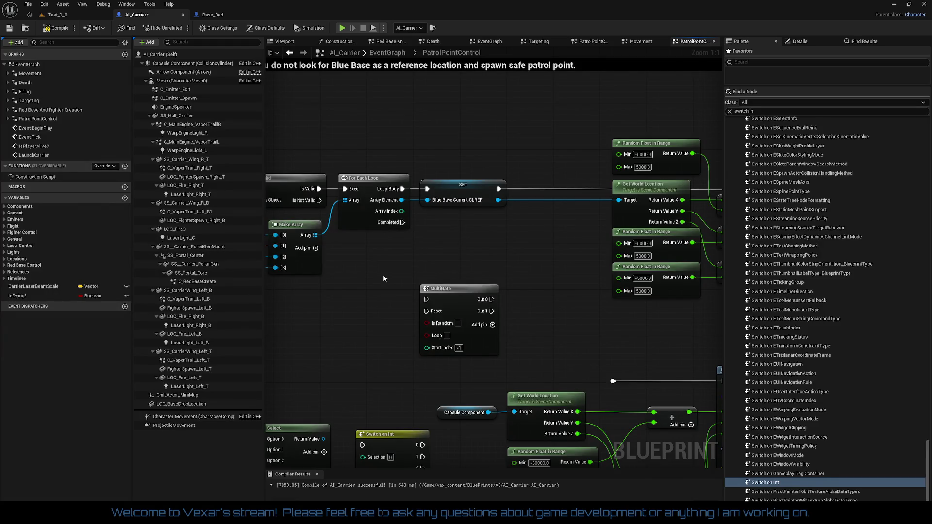
left_click_drag(383, 278, 598, 280)
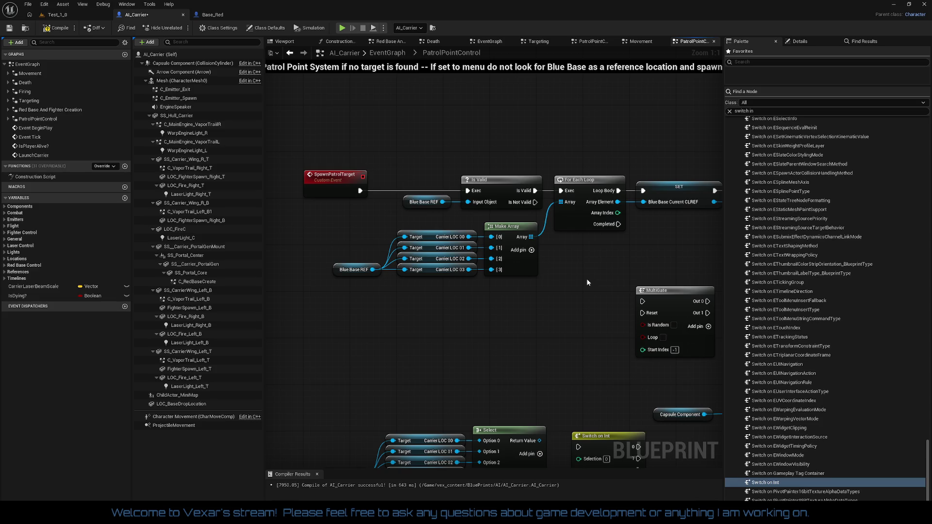
left_click(61, 31)
left_click(65, 16)
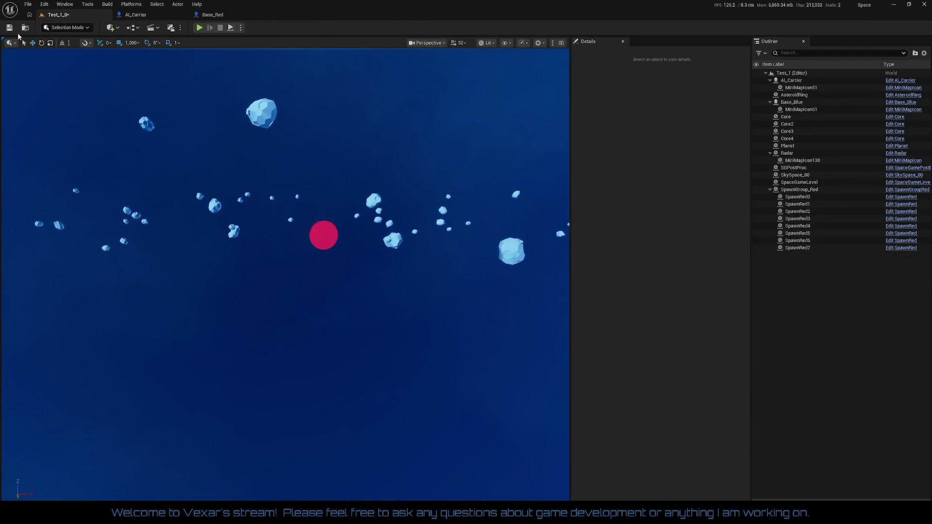
Playtest the level, confirm SET's Blue Base Current CLREF holds Carrier_LOC_03, then stop
left_click(199, 28)
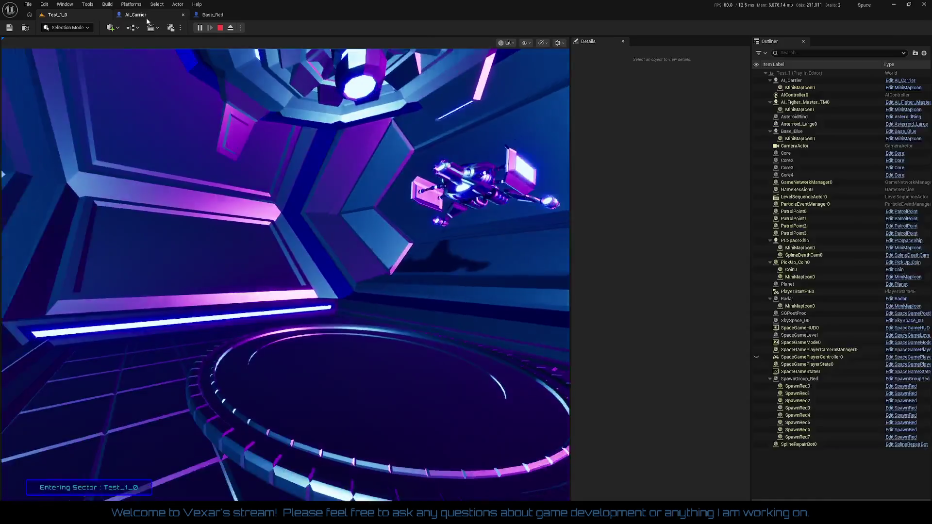
left_click(136, 15)
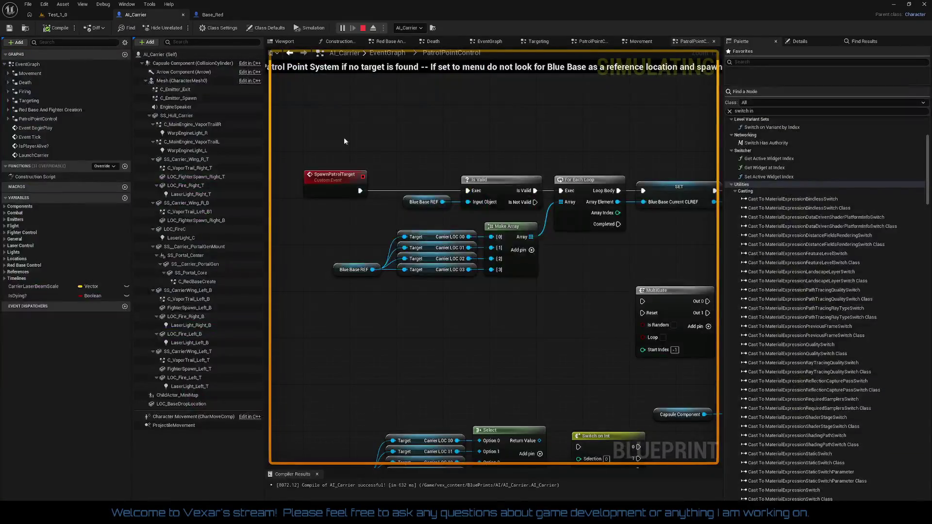
left_click_drag(571, 284, 502, 264)
mouse_move(580, 197)
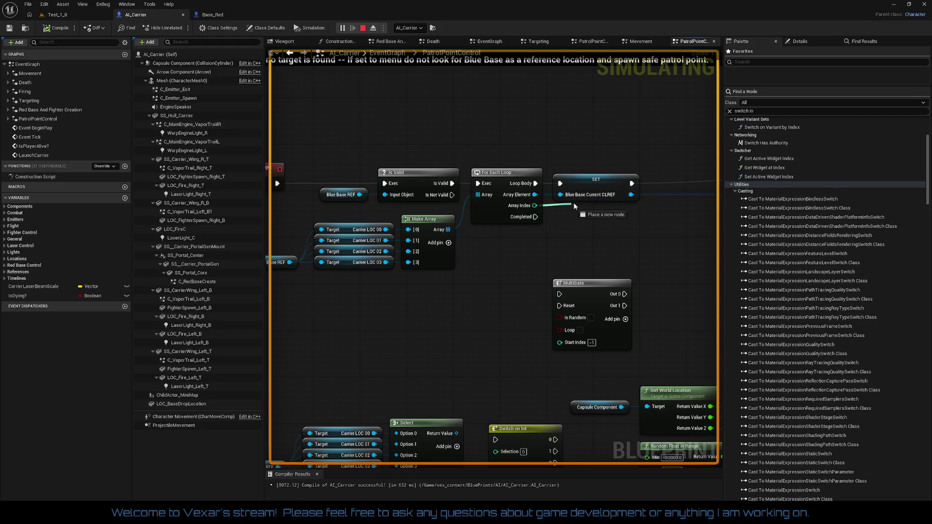
left_click_drag(577, 196, 561, 222)
key("Escape")
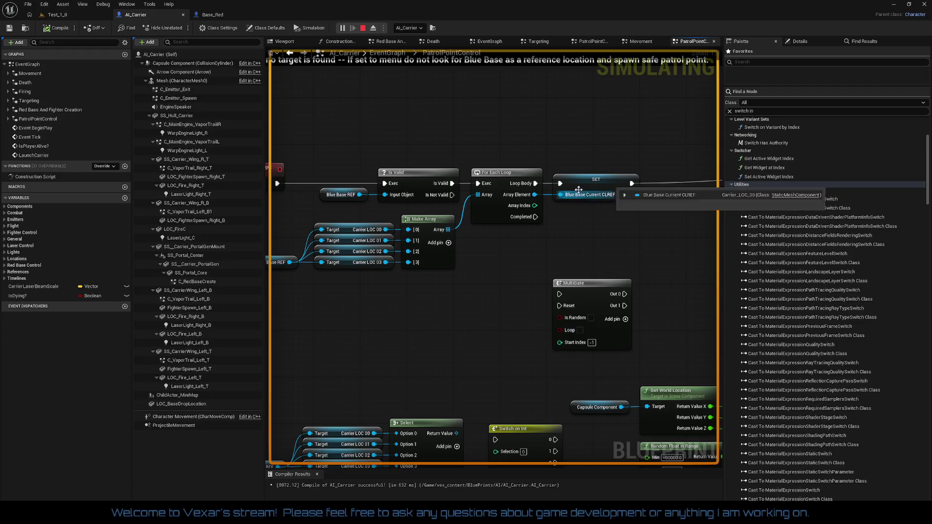
mouse_move(579, 194)
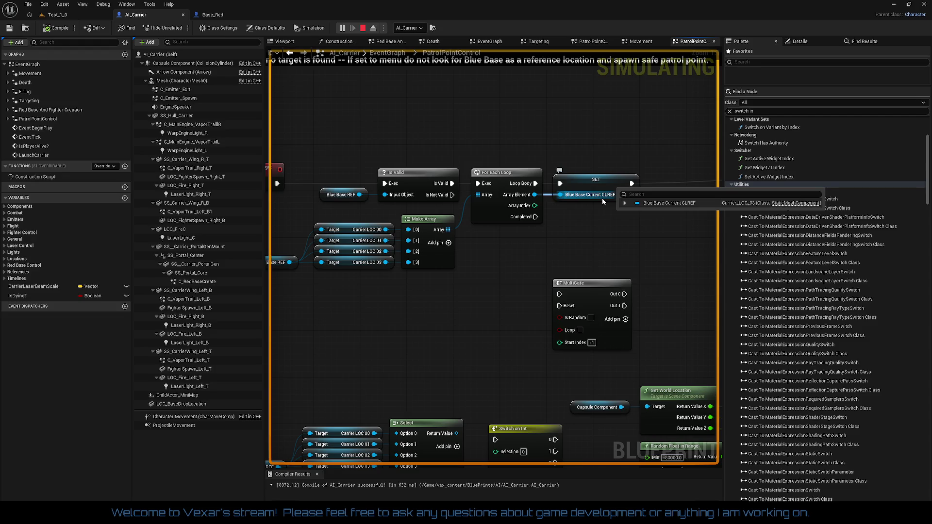
left_click(363, 28)
left_click_drag(537, 293, 582, 269)
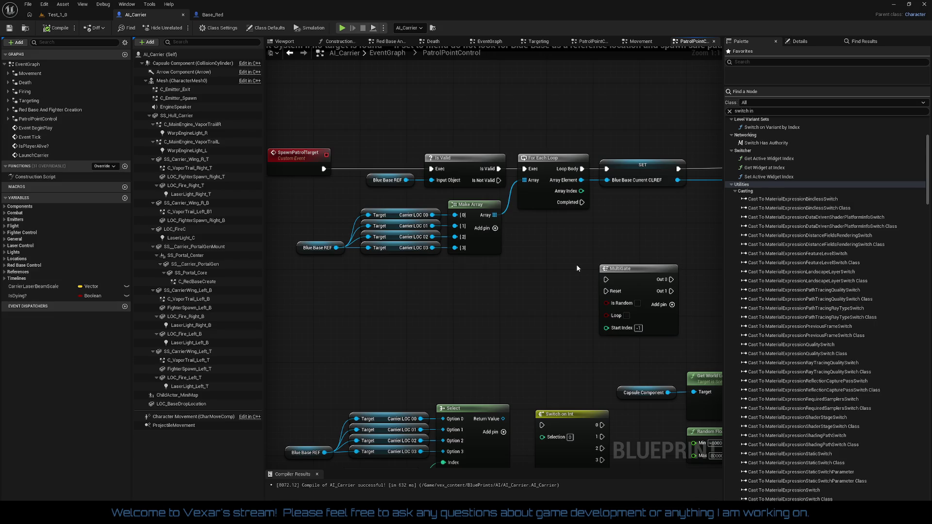
Break the link from For Each Loop's Array Element to SET's Blue Base Current CLREF
left_click_drag(577, 268, 534, 210)
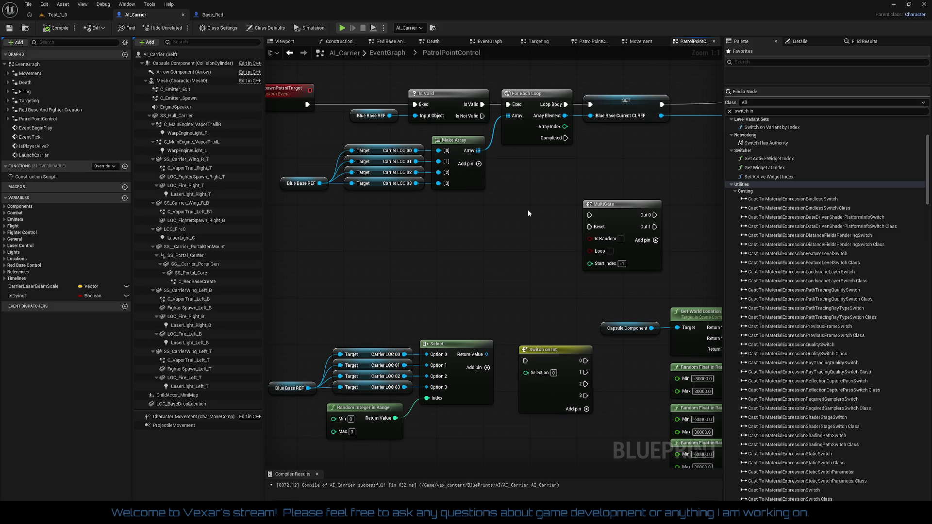
right_click(508, 106)
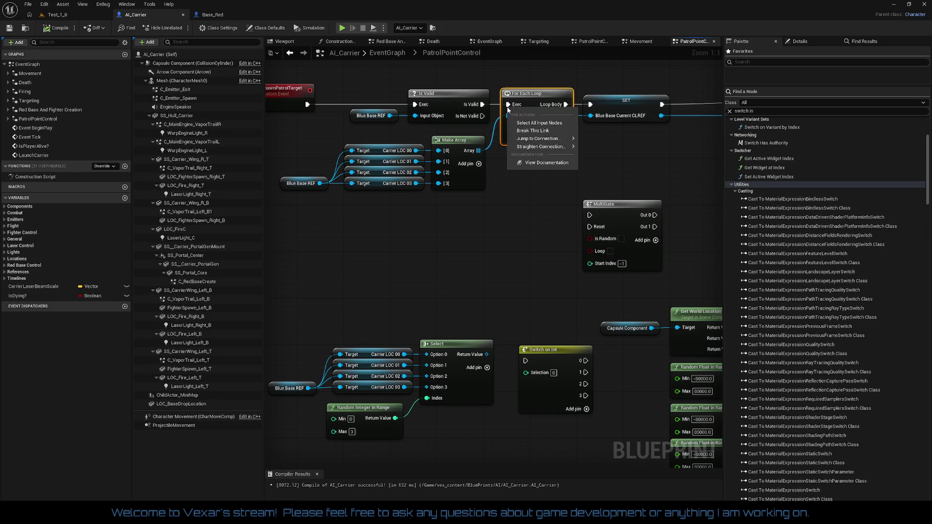
right_click(568, 110)
right_click(565, 117)
right_click(565, 116)
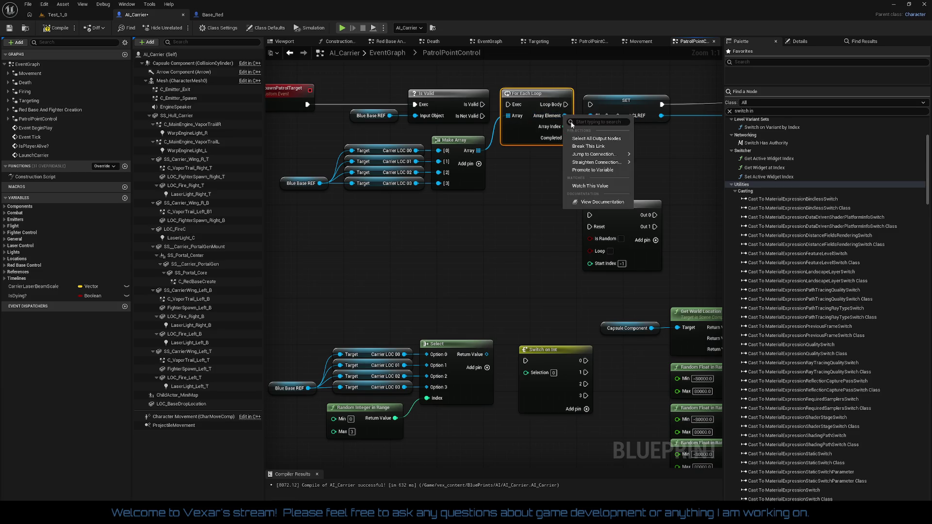
left_click(586, 146)
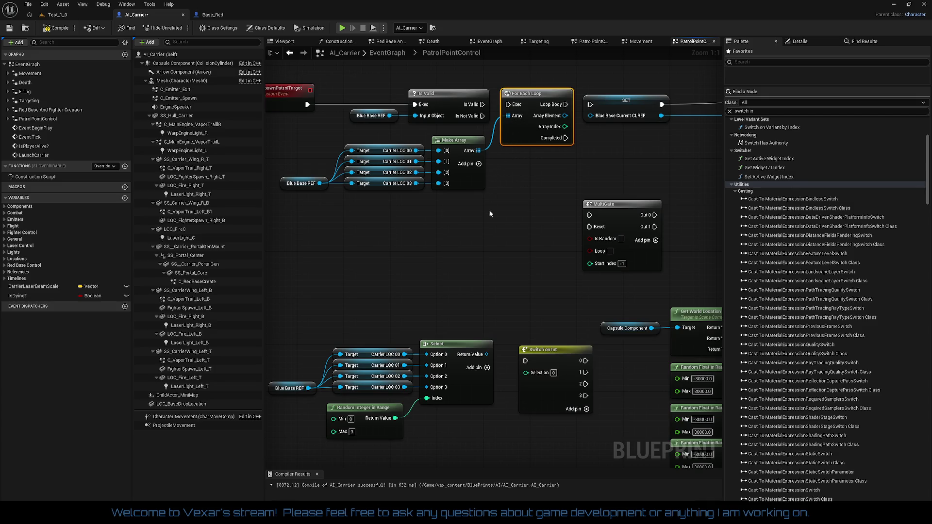
Move the Make Array group beside Blue Base REF and straighten its wires
left_click_drag(482, 219, 331, 136)
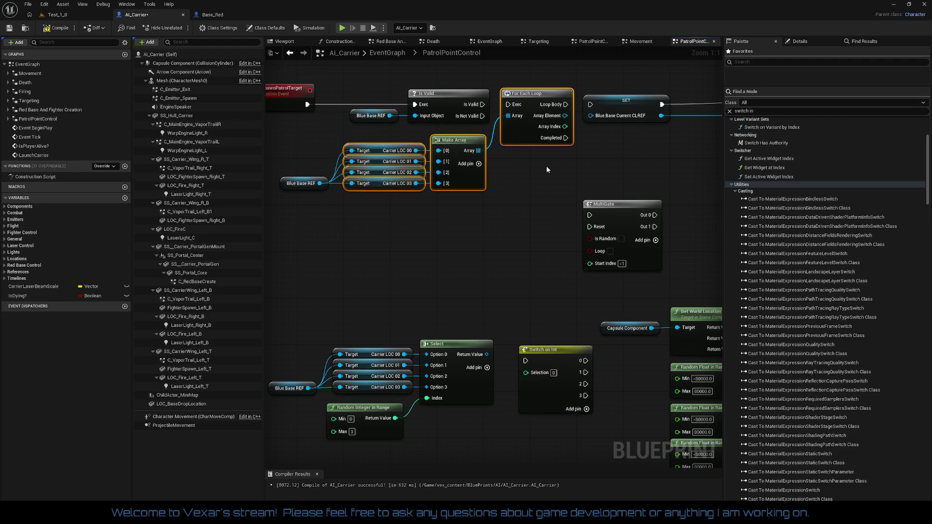
mouse_move(524, 130)
left_mouse_down()
mouse_move(482, 197)
mouse_move(454, 205)
left_mouse_up()
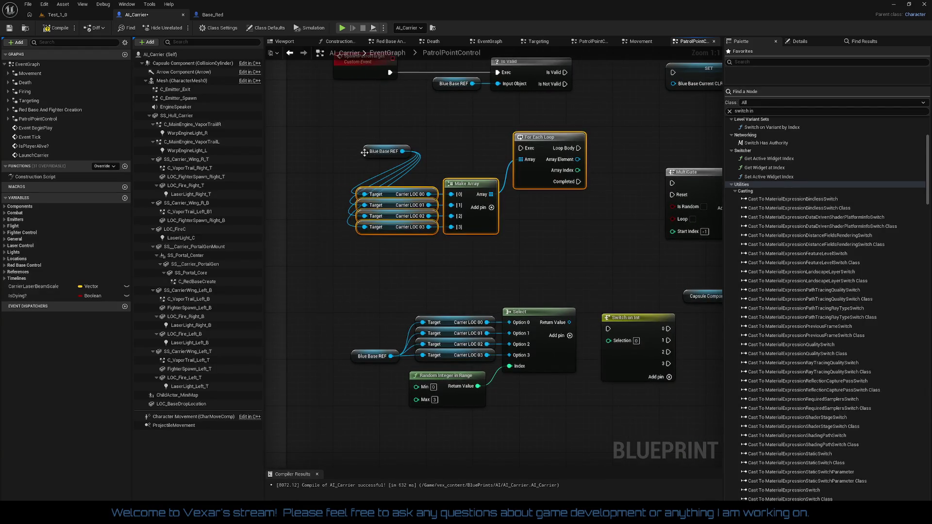
mouse_move(363, 156)
left_mouse_down()
mouse_move(305, 196)
mouse_move(300, 212)
mouse_move(519, 237)
mouse_move(590, 285)
left_mouse_up()
key("q")
left_click(584, 284)
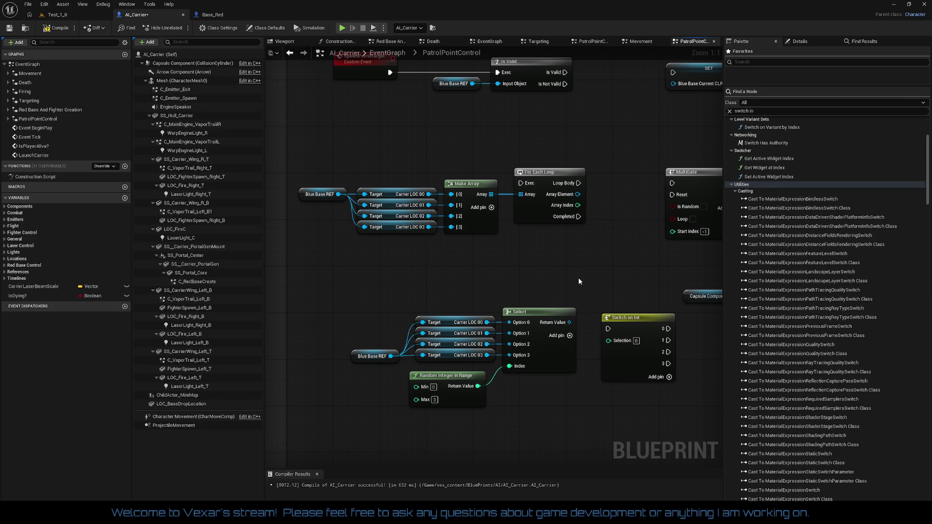
Align the Select node and its four Carrier LOC targets with Blue Base REF, straightening wires
mouse_move(433, 307)
left_mouse_down()
mouse_move(541, 354)
mouse_move(541, 364)
left_mouse_up()
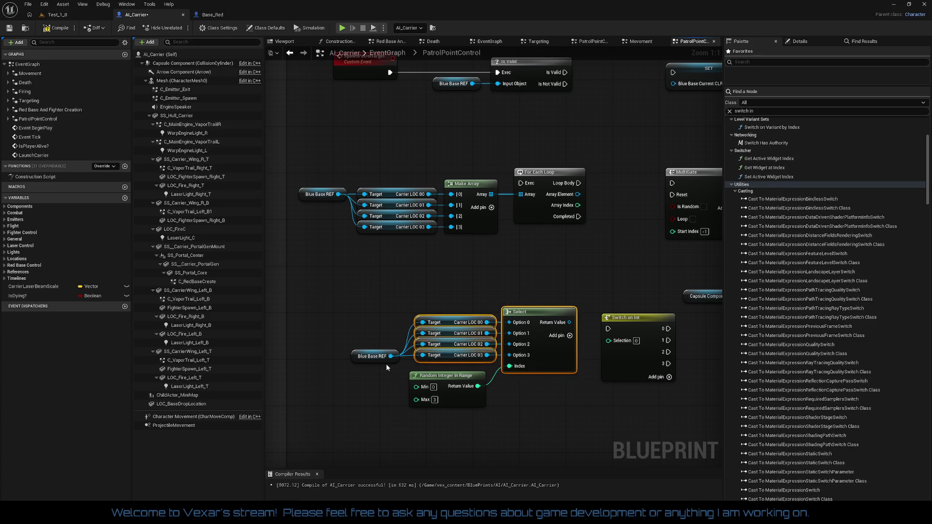
left_click_drag(337, 349, 579, 368)
key("q")
left_click(570, 410)
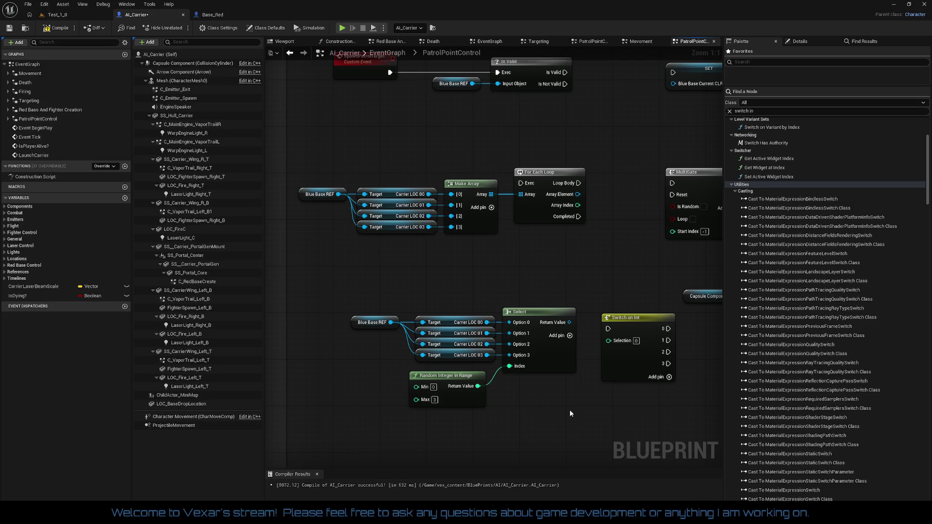
mouse_move(354, 298)
left_mouse_down()
mouse_move(498, 330)
mouse_move(594, 368)
left_mouse_up()
left_click(556, 386)
right_click(478, 386)
Unhook Random Integer in Range from Select's Index and move it and Switch on Int aside
left_click(502, 419)
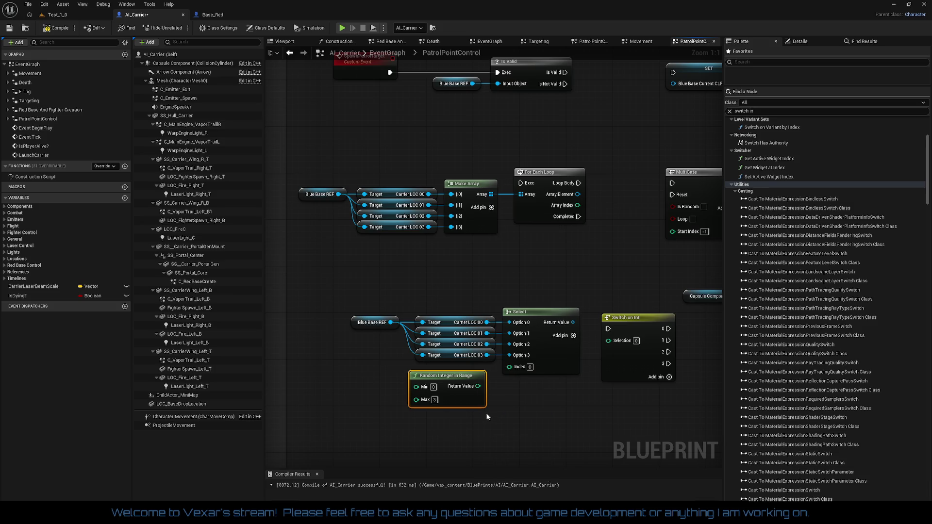
left_click_drag(462, 406, 445, 284)
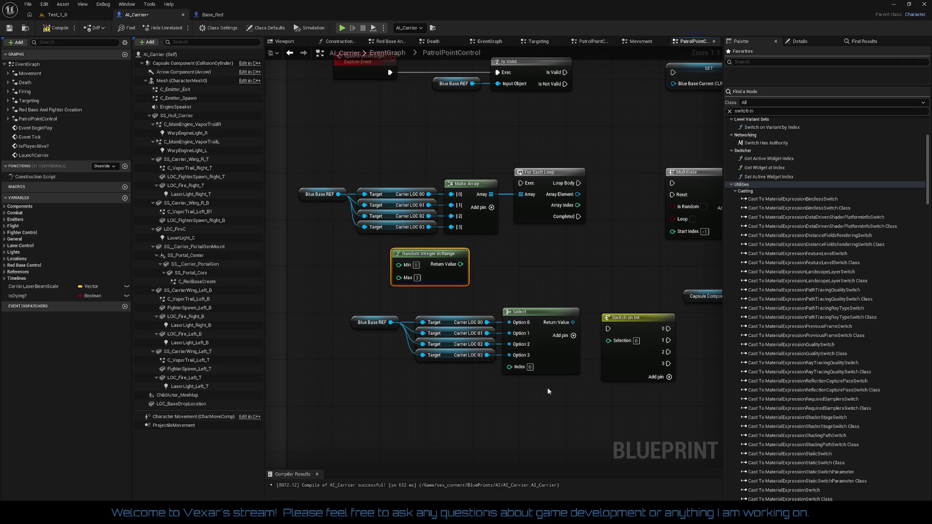
left_click_drag(613, 356, 313, 281)
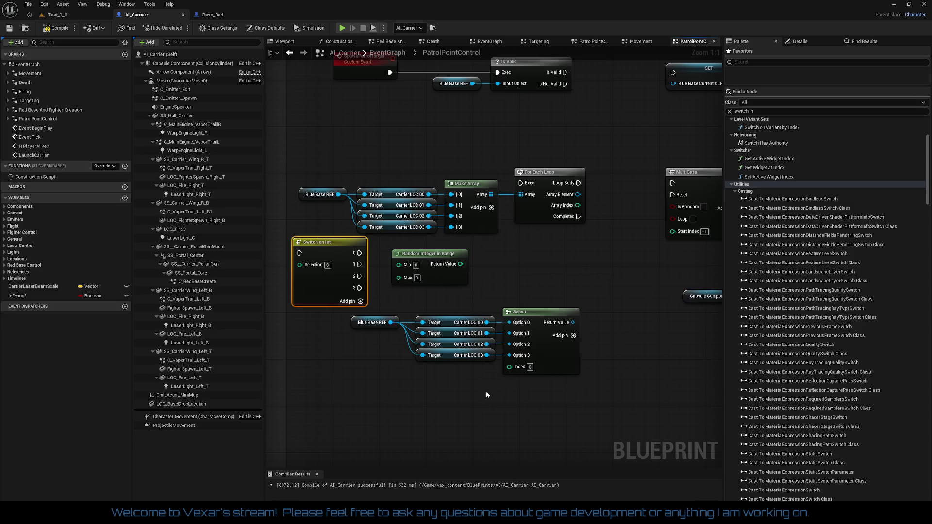
Rearrange Is Valid, Blue Base REF and the SET node in the upper graph
mouse_move(564, 394)
left_mouse_down()
mouse_move(457, 378)
mouse_move(613, 381)
left_mouse_up()
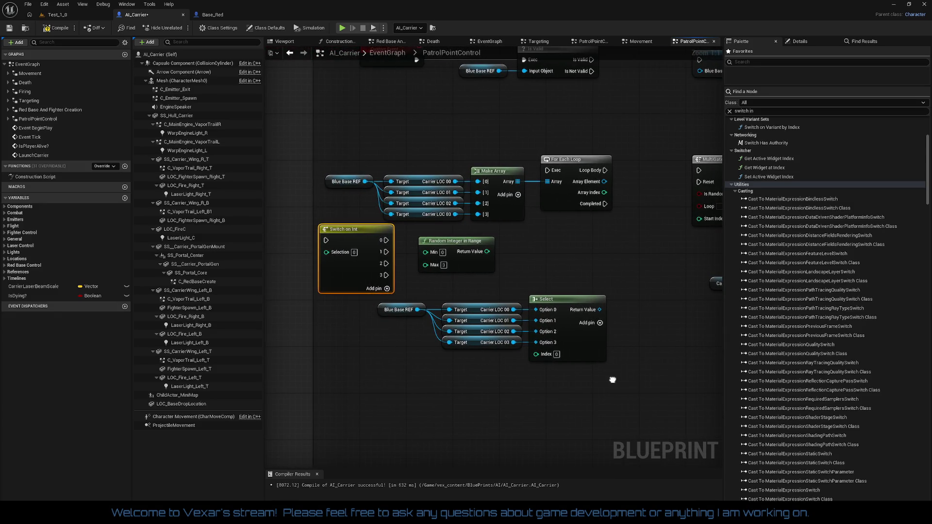
mouse_move(613, 380)
left_mouse_down()
mouse_move(520, 406)
mouse_move(516, 395)
mouse_move(557, 387)
mouse_move(515, 417)
mouse_move(474, 423)
mouse_move(523, 403)
mouse_move(583, 430)
left_mouse_up()
mouse_move(440, 94)
left_mouse_down()
mouse_move(524, 127)
mouse_move(502, 106)
mouse_move(488, 110)
left_mouse_up()
left_click_drag(670, 146, 524, 165)
left_click_drag(553, 127, 622, 127)
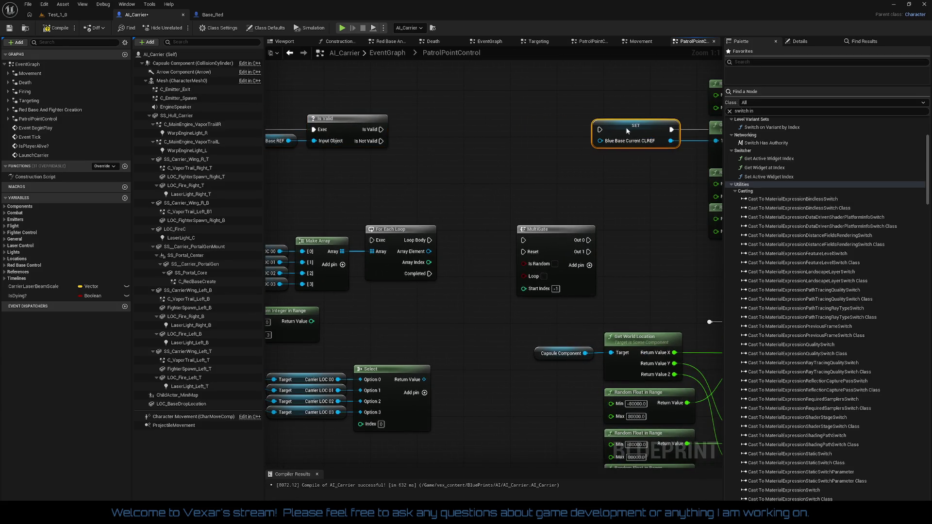
mouse_move(598, 172)
left_mouse_down()
mouse_move(354, 198)
mouse_move(461, 194)
mouse_move(688, 158)
left_mouse_up()
left_click_drag(533, 269, 545, 231)
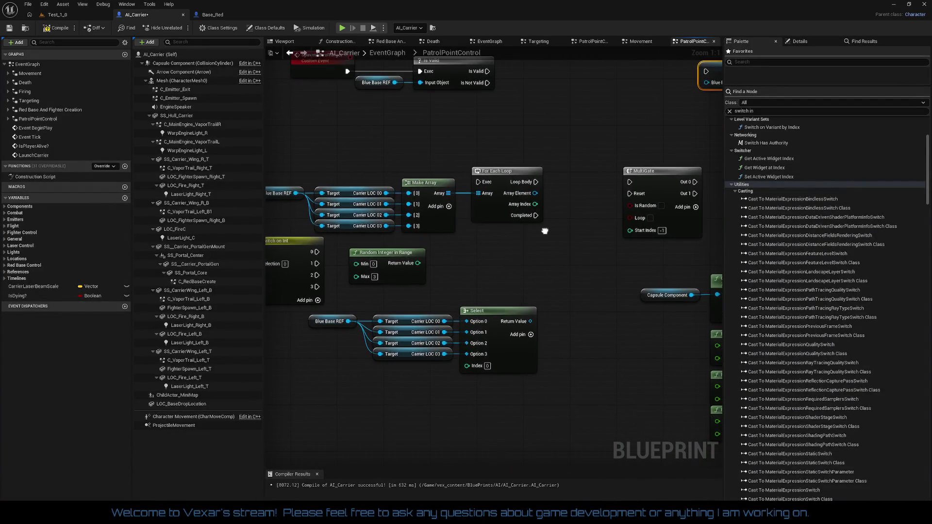
right_click(534, 262)
Move the Select group up near Is Valid and shift the lower nodes down-left
left_click(522, 261)
mouse_move(351, 310)
left_mouse_down()
mouse_move(490, 395)
mouse_move(520, 401)
left_mouse_up()
mouse_move(504, 331)
left_mouse_down()
mouse_move(580, 221)
mouse_move(608, 110)
mouse_move(564, 222)
mouse_move(649, 140)
left_mouse_up()
left_click_drag(305, 207, 668, 302)
mouse_move(680, 226)
left_mouse_down()
mouse_move(602, 280)
mouse_move(576, 284)
left_mouse_up()
left_click_drag(587, 240, 520, 293)
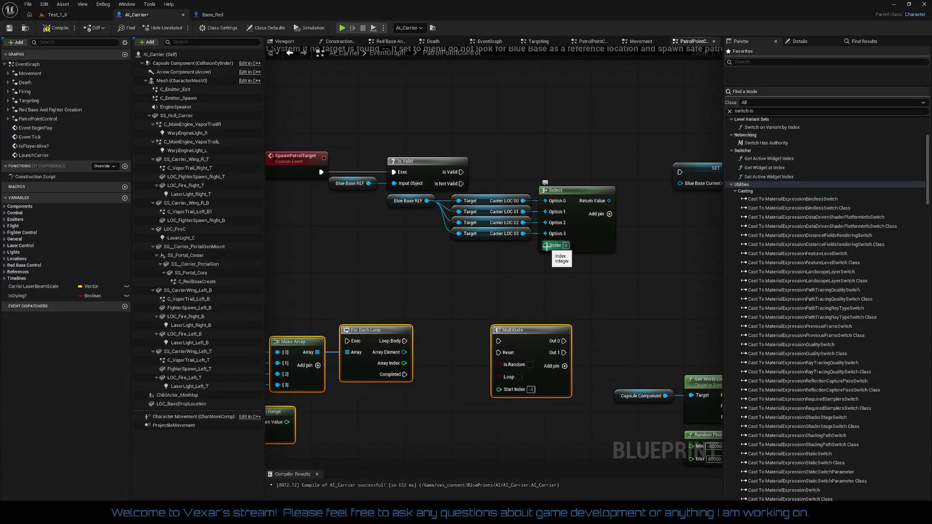
Try an Increment Int node on Select's Index, then delete it, leaving Index at 0
left_click_drag(546, 247, 506, 262)
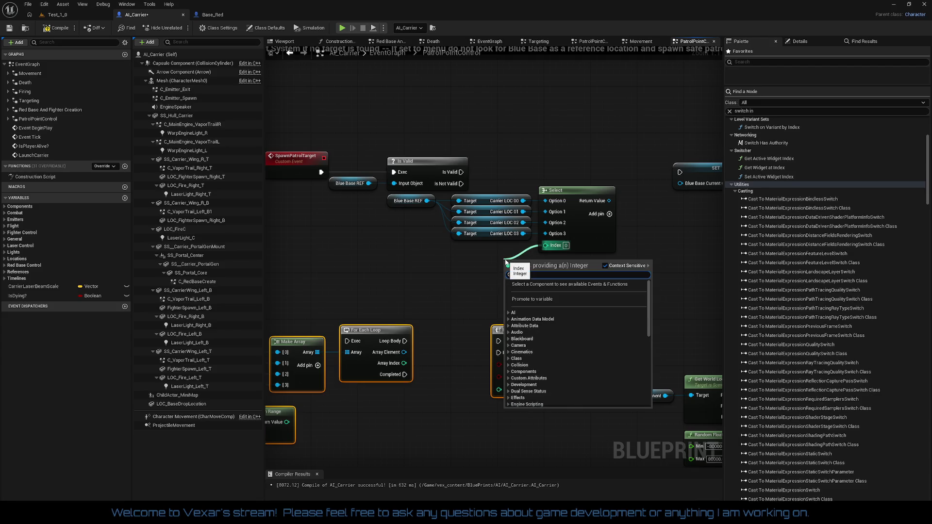
type("in")
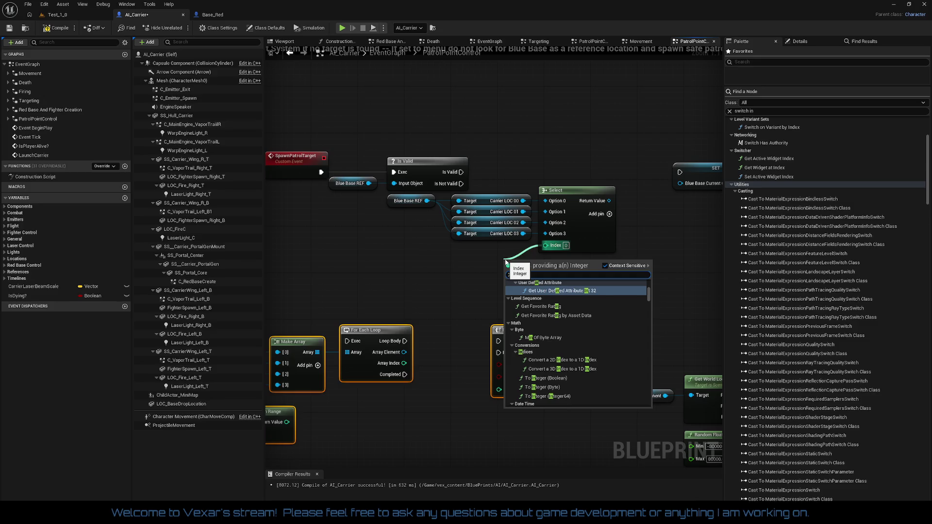
type("c")
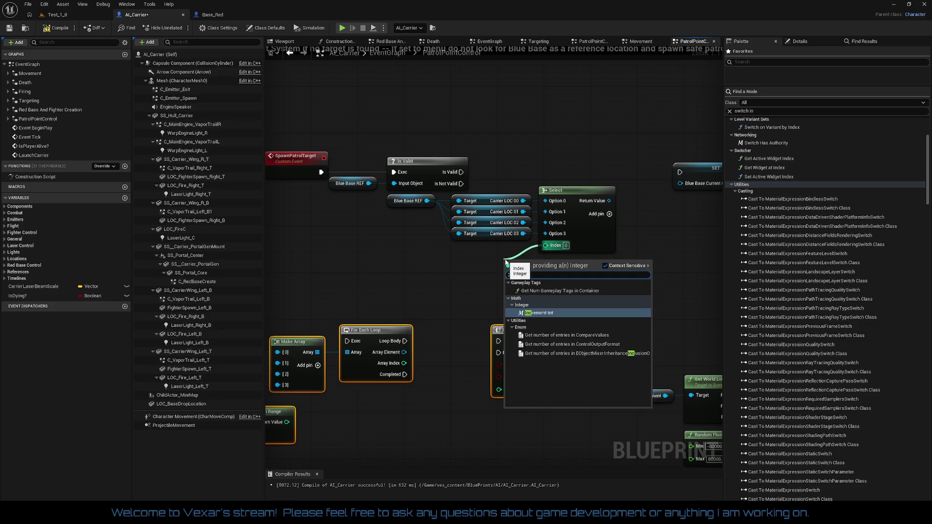
key("Return")
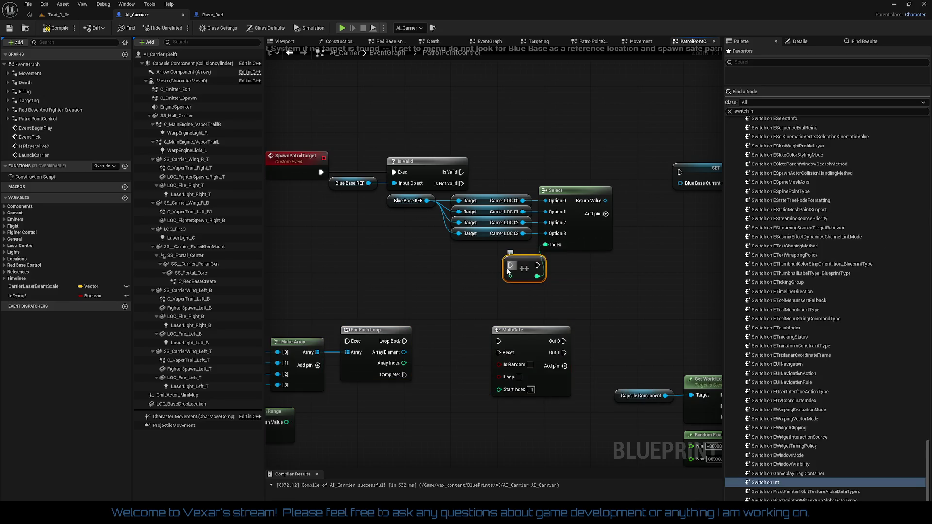
mouse_move(527, 267)
left_mouse_down()
mouse_move(510, 261)
mouse_move(497, 174)
left_mouse_up()
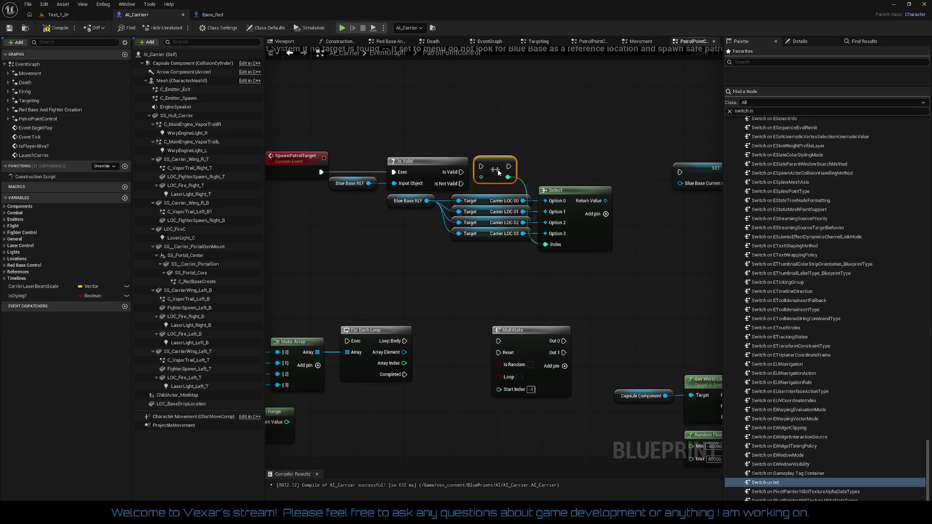
left_click_drag(498, 170, 490, 173)
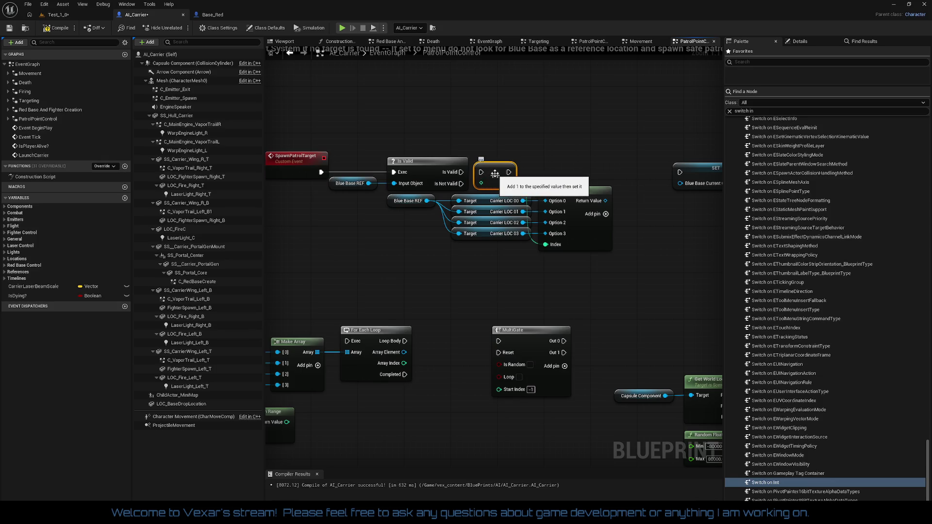
right_click(481, 183)
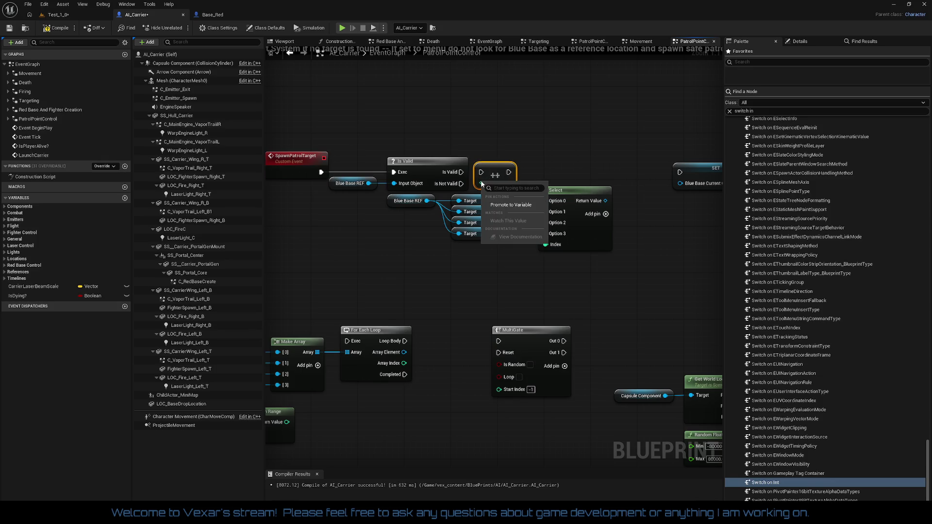
left_click(497, 171)
left_click_drag(497, 171, 498, 262)
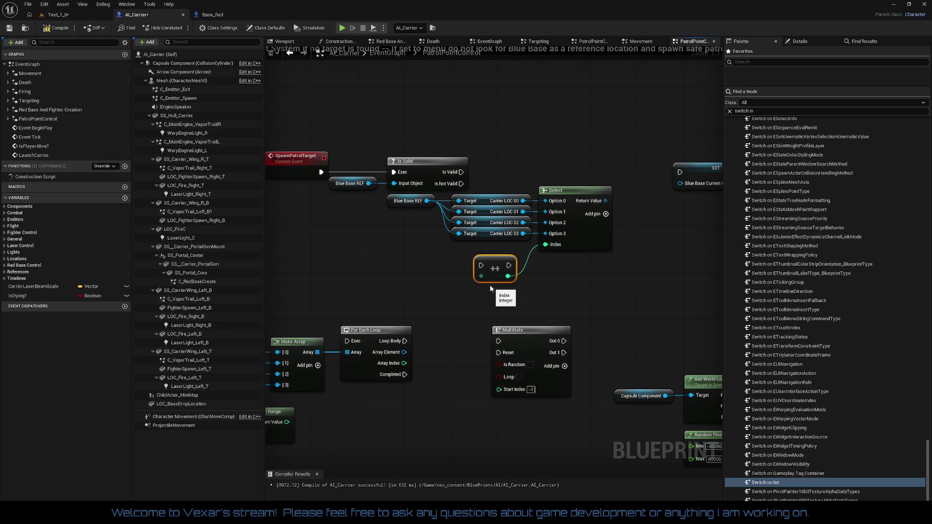
left_click_drag(481, 276, 450, 275)
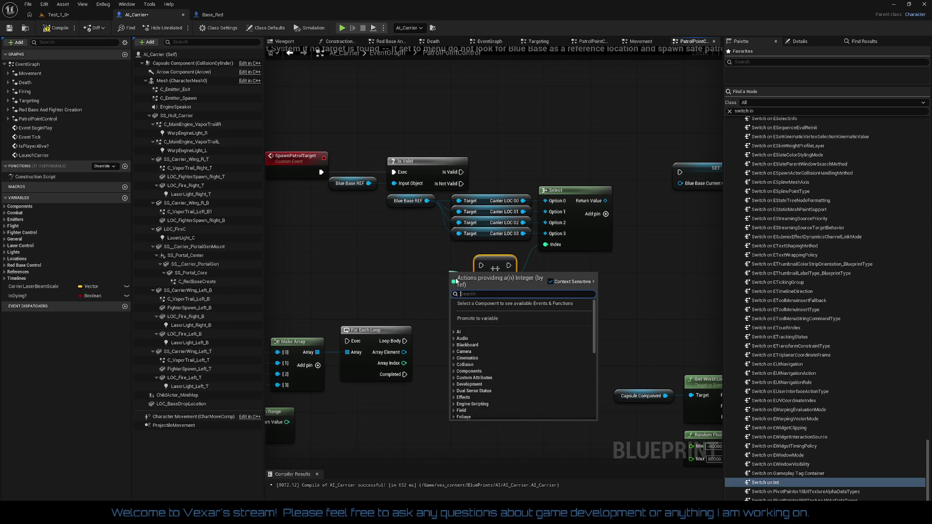
left_click(443, 257)
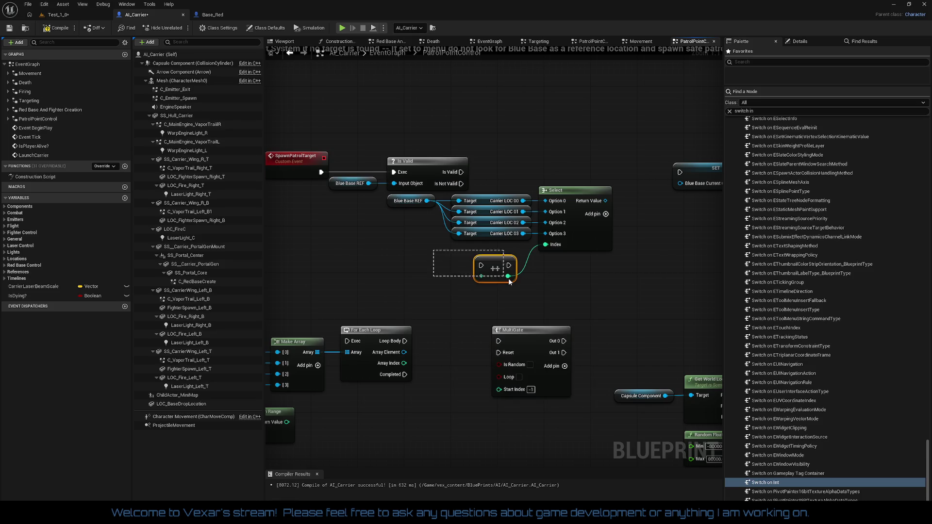
key("Delete")
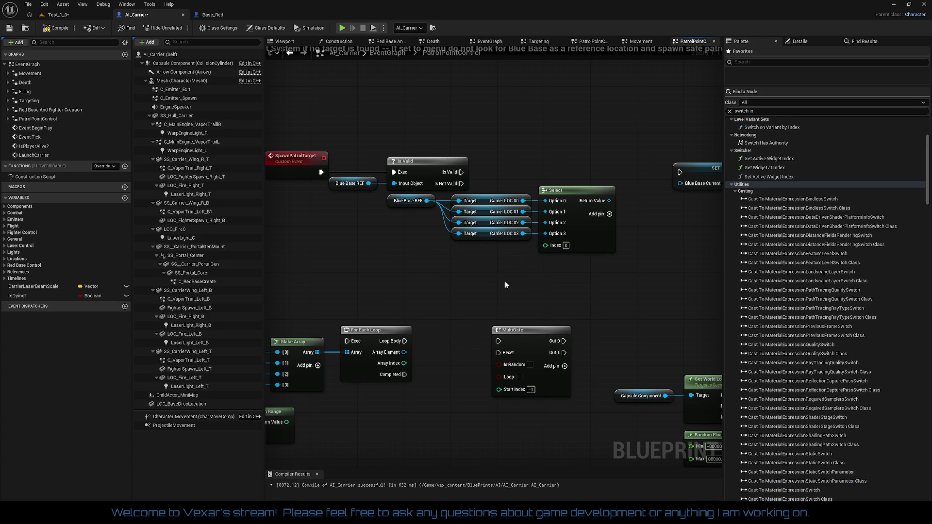
Remove the leftover Increment node from Select's Index
left_click_drag(546, 246, 509, 272)
type("+")
key("Escape")
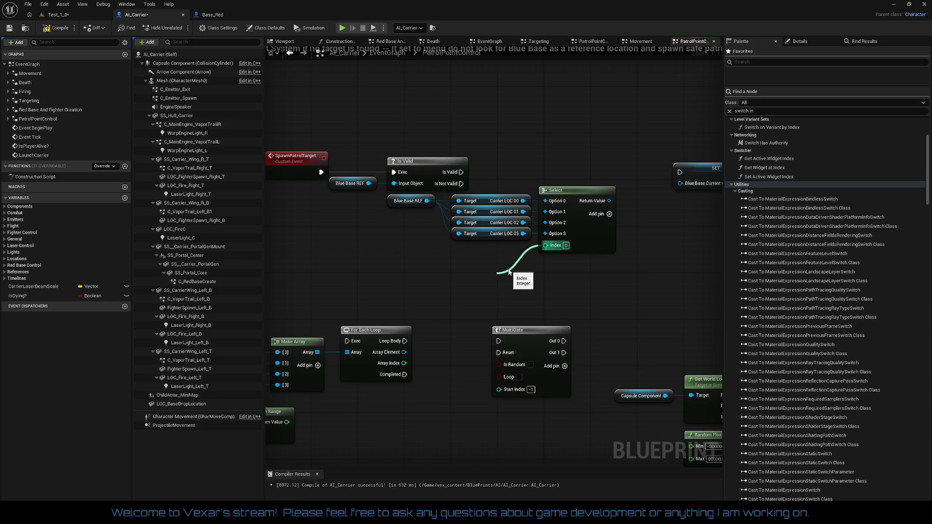
key("ctrl+z")
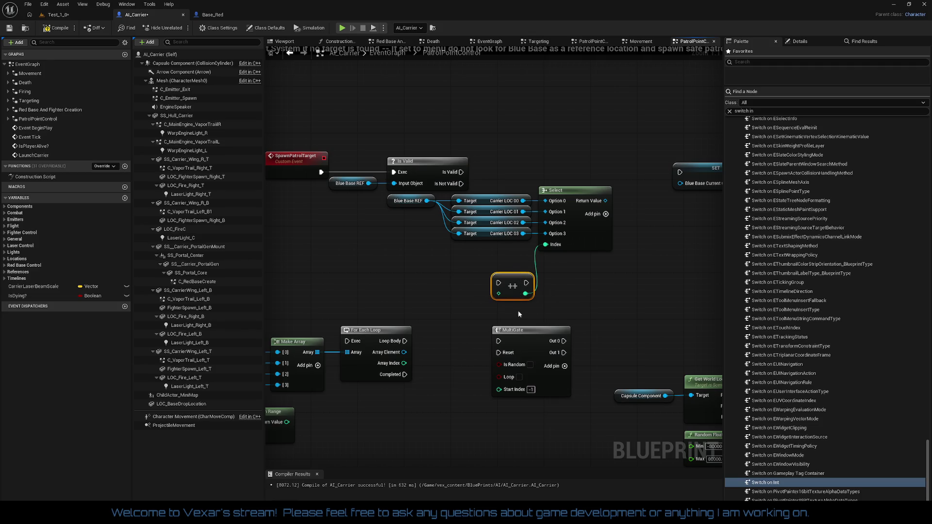
key("Delete")
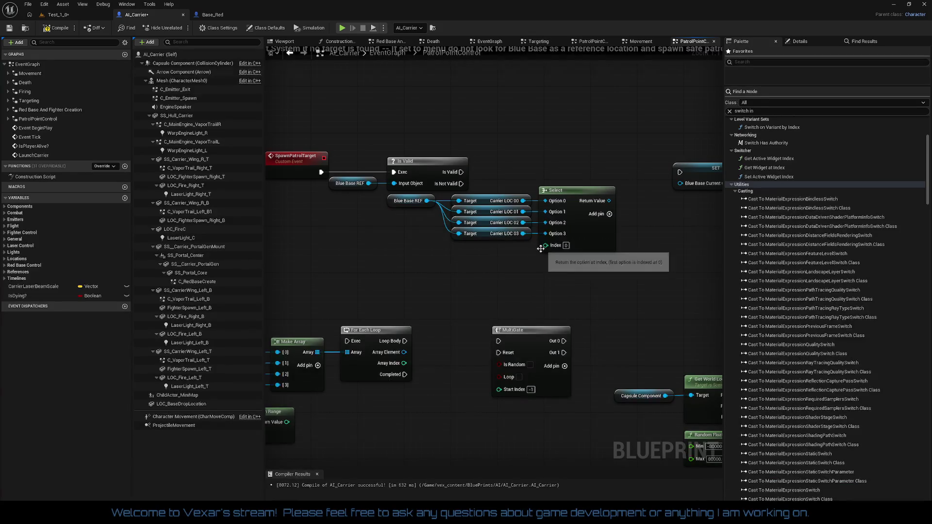
Feed Select's Index from an integer Add node with inputs -1 and 1
left_click_drag(543, 249, 466, 280)
type("+")
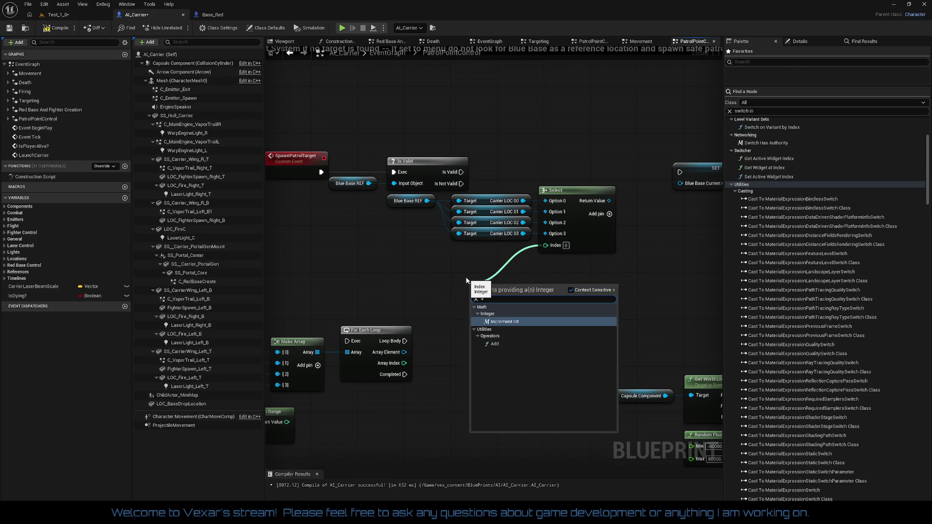
key("Down")
key("Return")
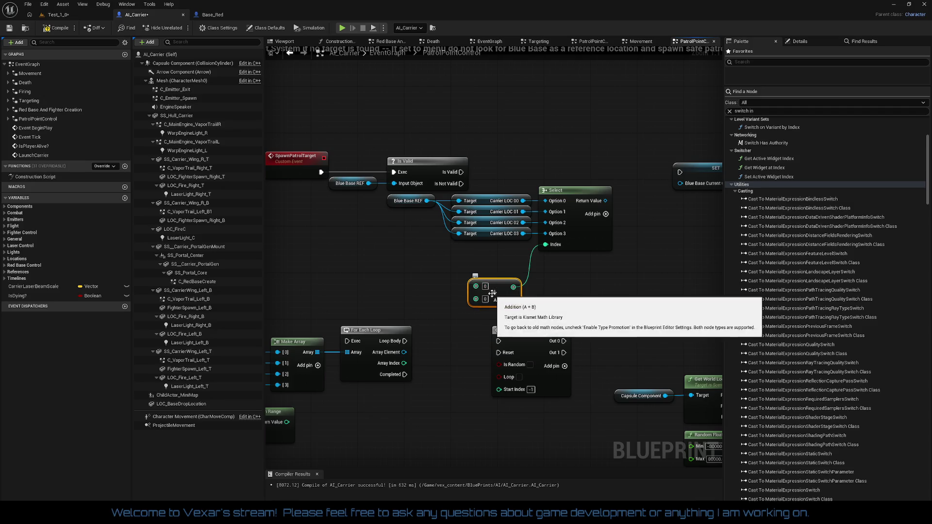
left_click(486, 286)
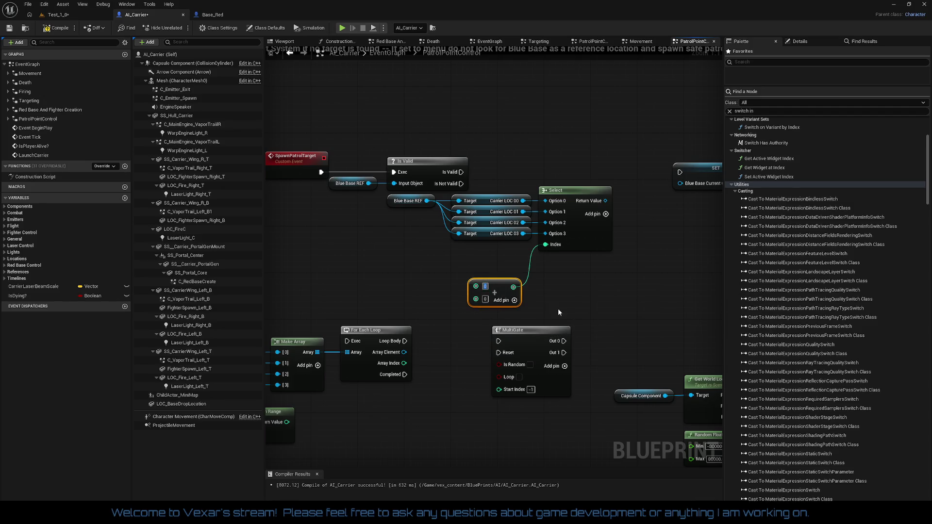
type("-1")
key("Tab")
type("1")
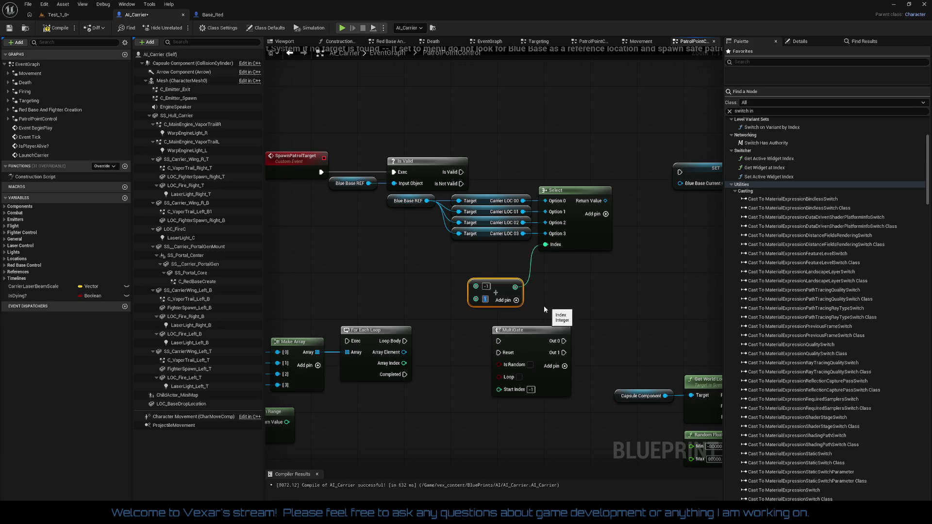
left_click_drag(502, 281, 506, 262)
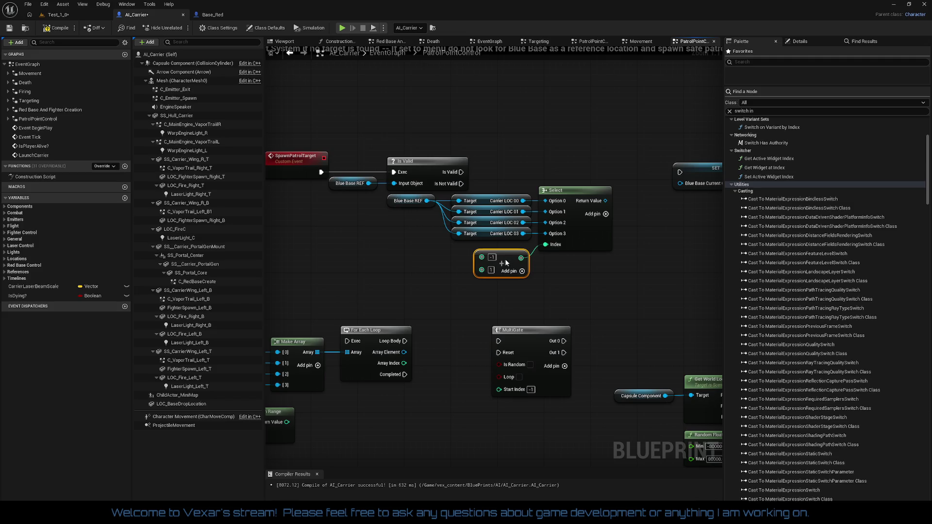
Link Is Valid's valid output to the SET node and compile AI_Carrier
left_click_drag(461, 172, 679, 172)
left_click(53, 27)
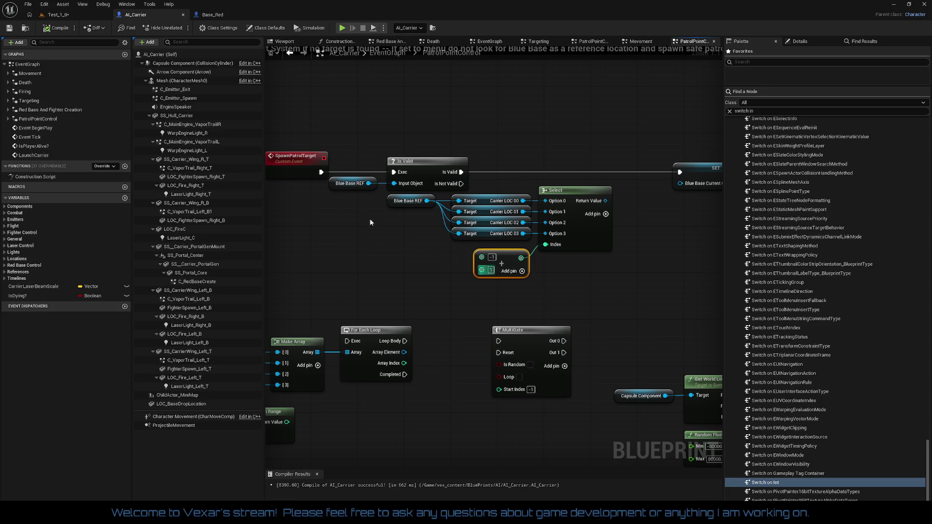
left_click(59, 14)
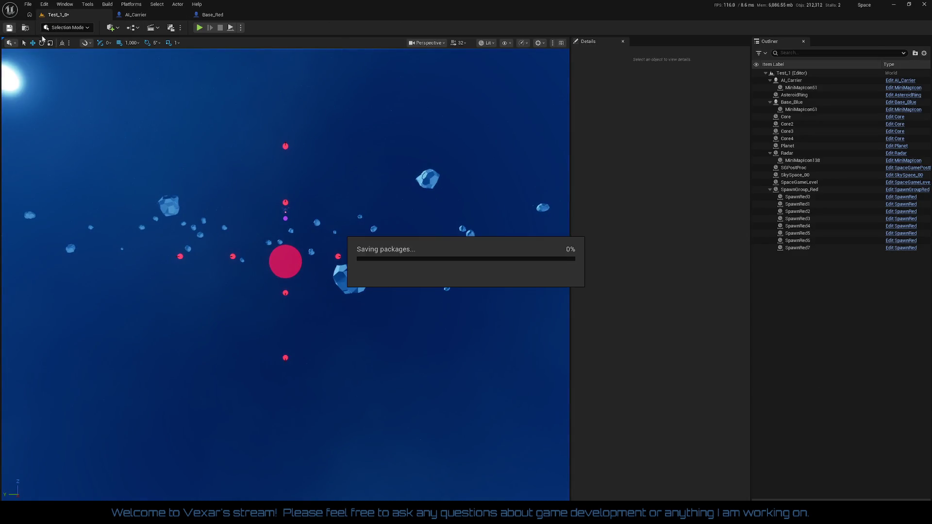
Briefly play-test Test_1, which reports errors/warnings, and return to the AI_Carrier graph
left_click(199, 27)
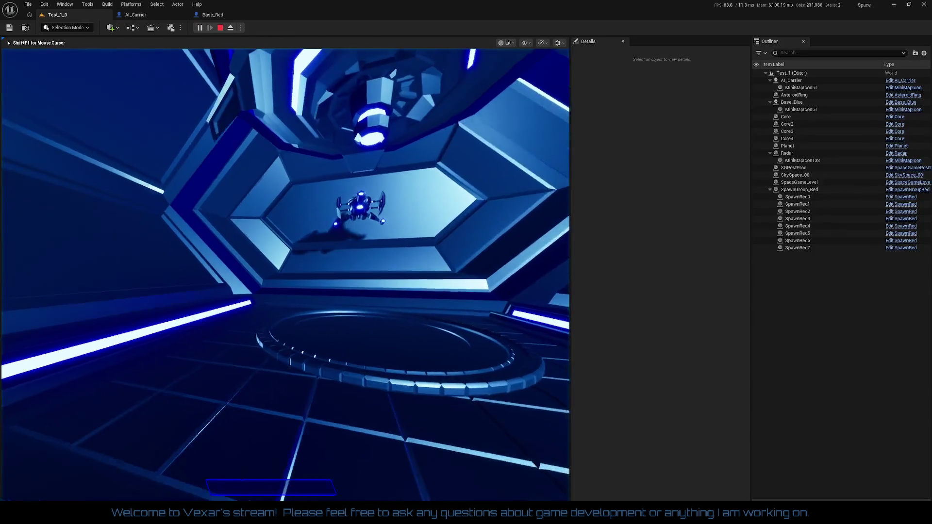
key("Escape")
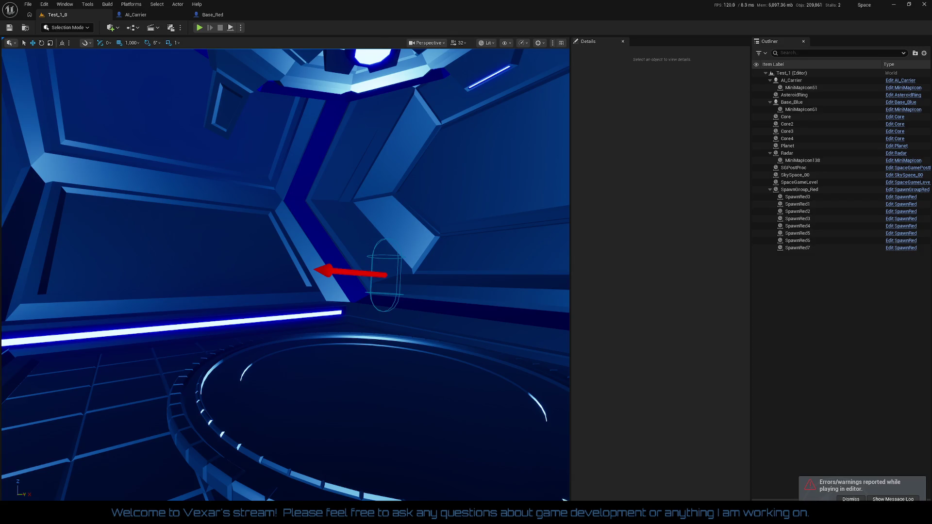
left_click(135, 15)
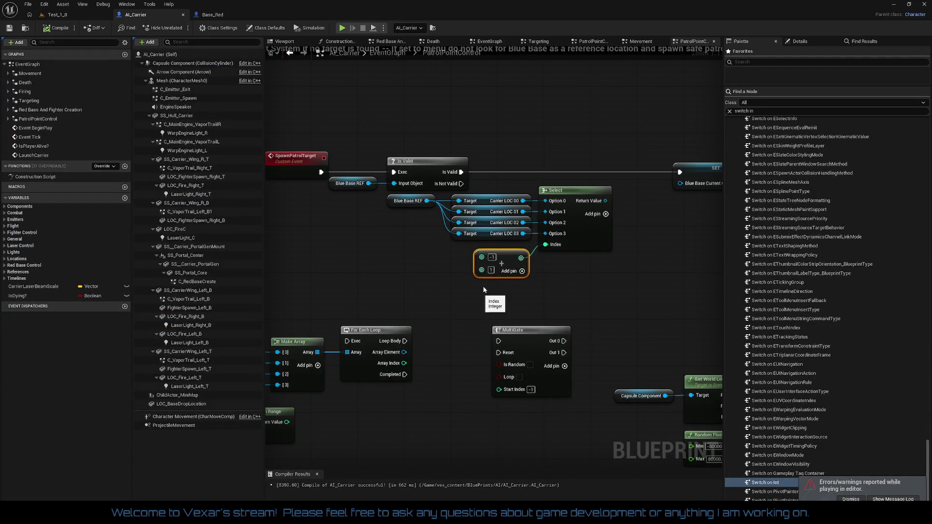
Wire Select's Return Value into SET's Blue Base Current CLREF and reposition the Select group
left_click(492, 257)
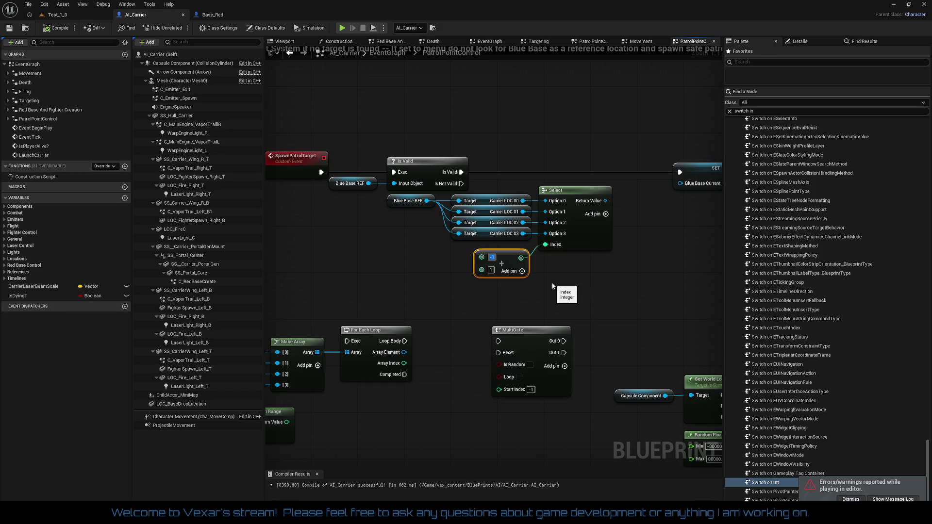
key("BackSpace")
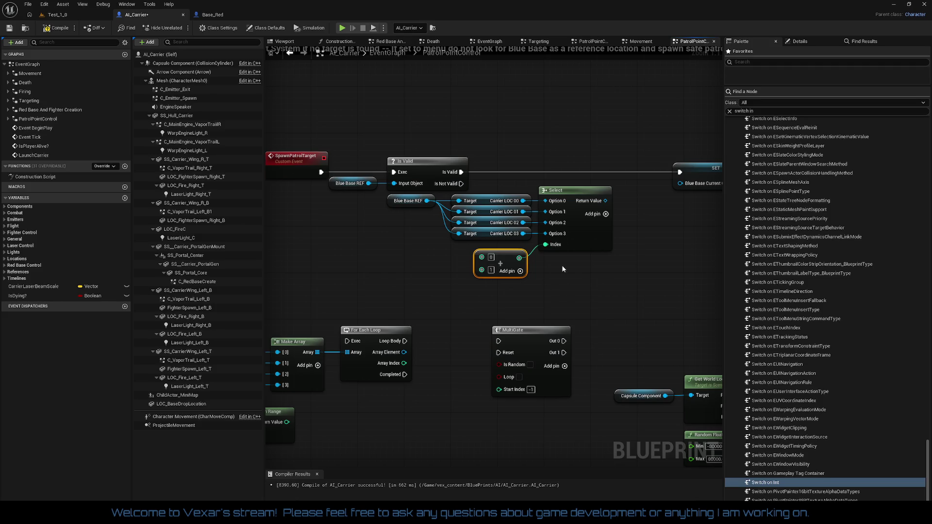
mouse_move(459, 225)
left_mouse_down()
mouse_move(516, 202)
mouse_move(541, 208)
left_mouse_up()
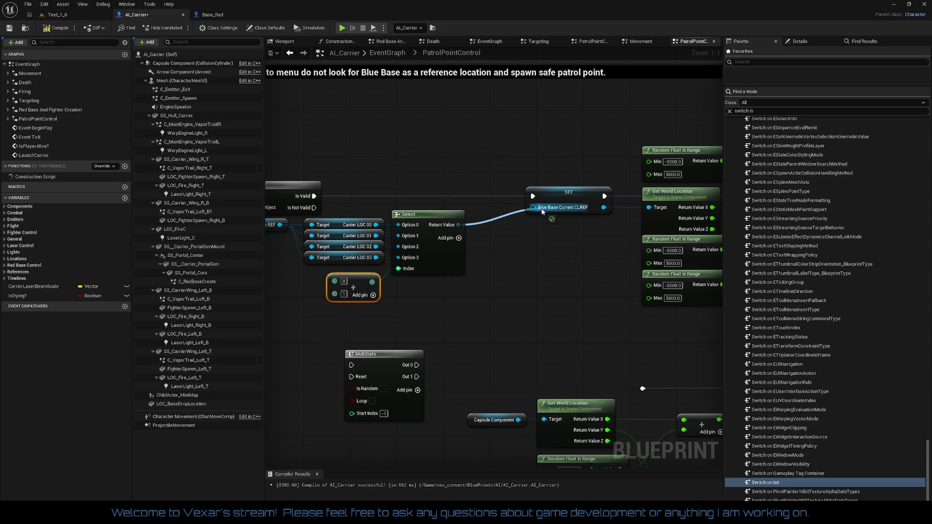
left_click_drag(492, 271, 643, 262)
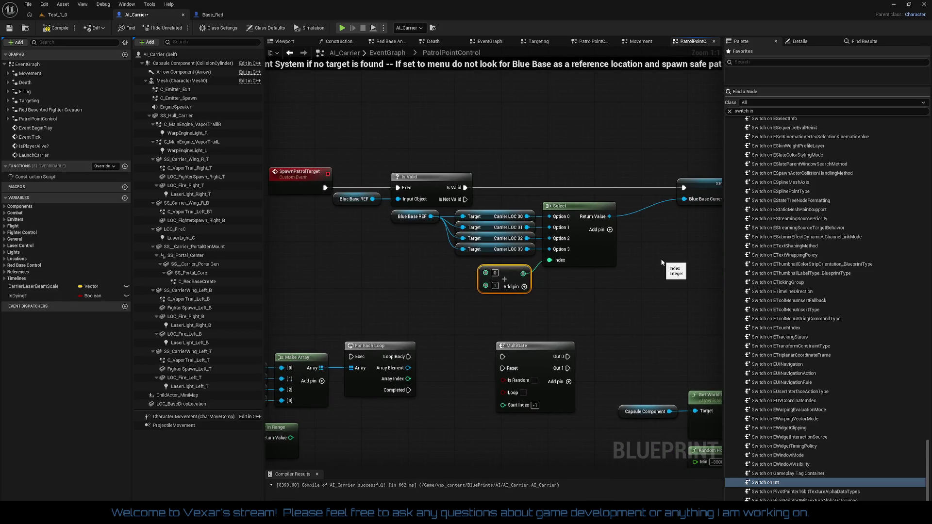
mouse_move(595, 298)
left_mouse_down()
mouse_move(495, 266)
mouse_move(424, 218)
left_mouse_up()
mouse_move(586, 253)
left_mouse_down()
mouse_move(651, 243)
mouse_move(640, 237)
left_mouse_up()
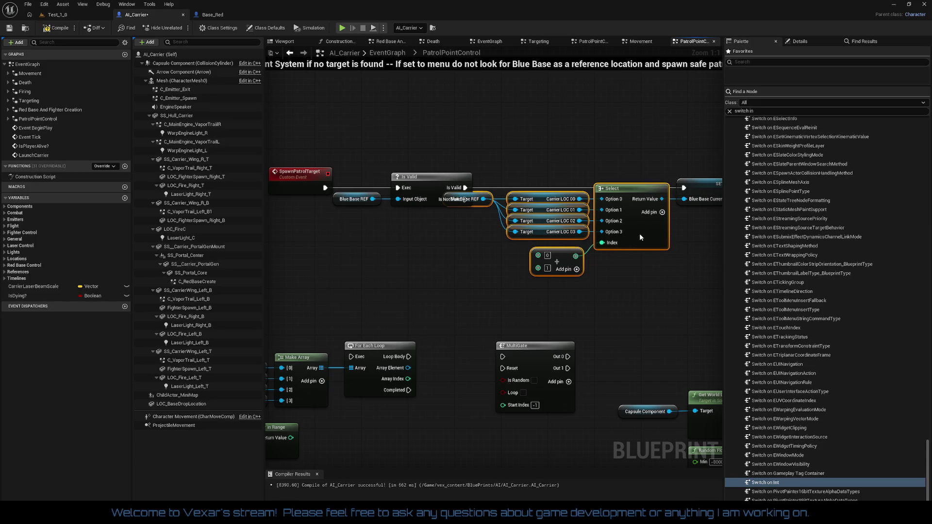
mouse_move(453, 187)
left_mouse_down()
mouse_move(505, 215)
mouse_move(479, 197)
mouse_move(305, 182)
left_mouse_up()
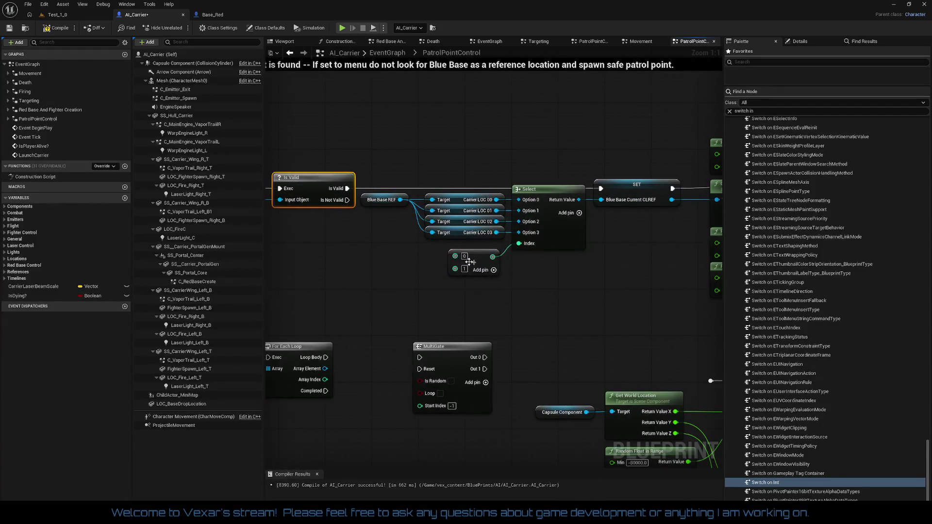
Retype the Add node's first value as '1-1' and recompile AI_Carrier
left_click(464, 257)
type("1-1")
mouse_move(522, 273)
left_mouse_down()
mouse_move(274, 266)
mouse_move(562, 275)
left_mouse_up()
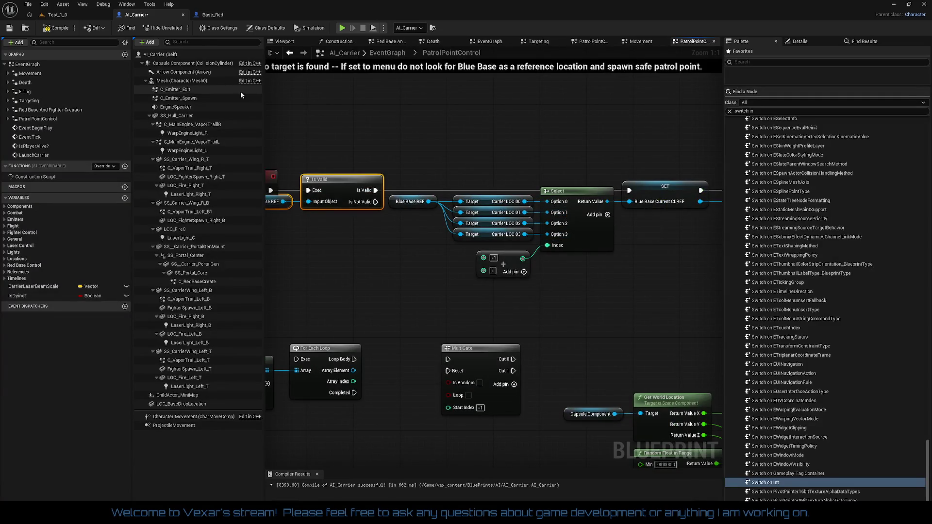
left_click(58, 29)
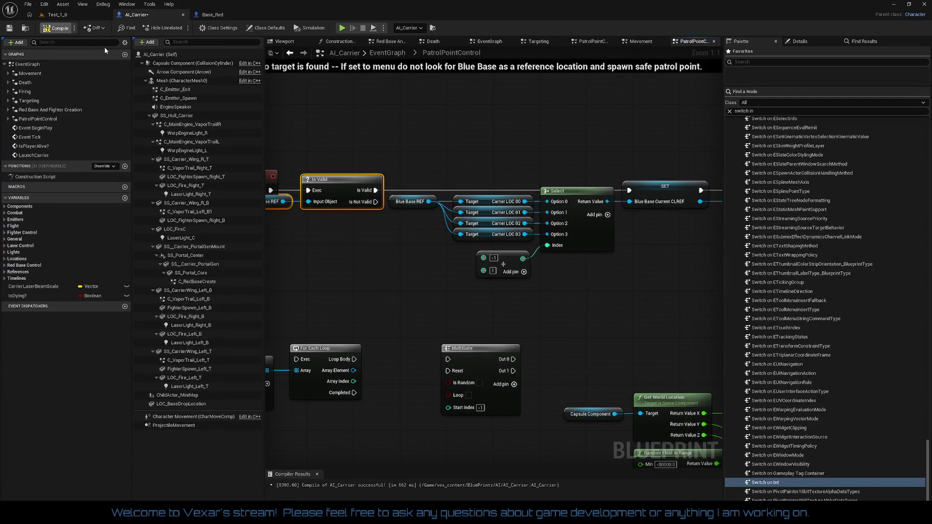
left_click(79, 16)
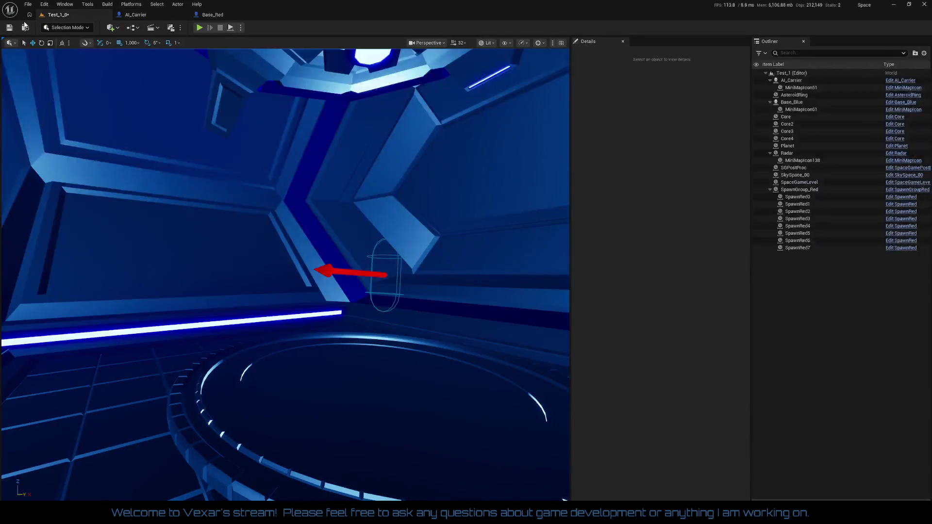
Start a Test_1 play session, free the mouse with Shift+F1, and view AI_Carrier's graph
left_click(200, 27)
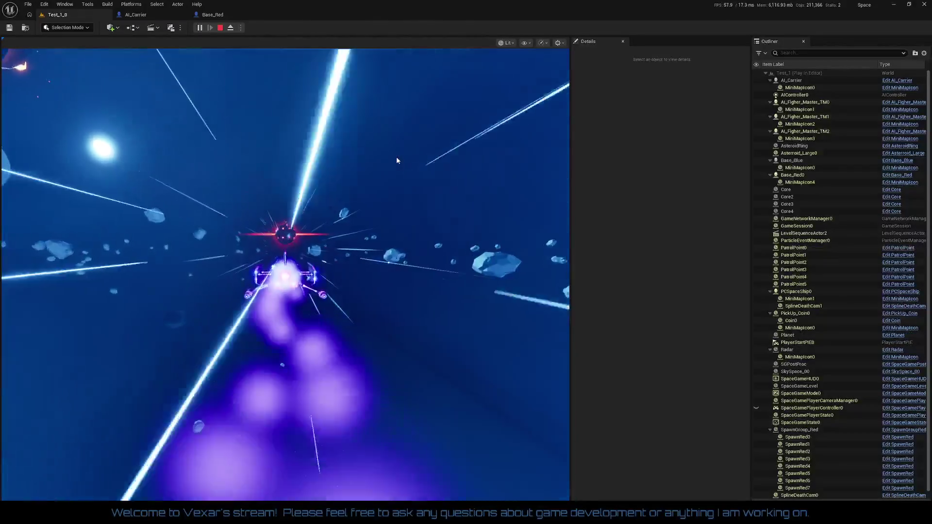
left_click(396, 157)
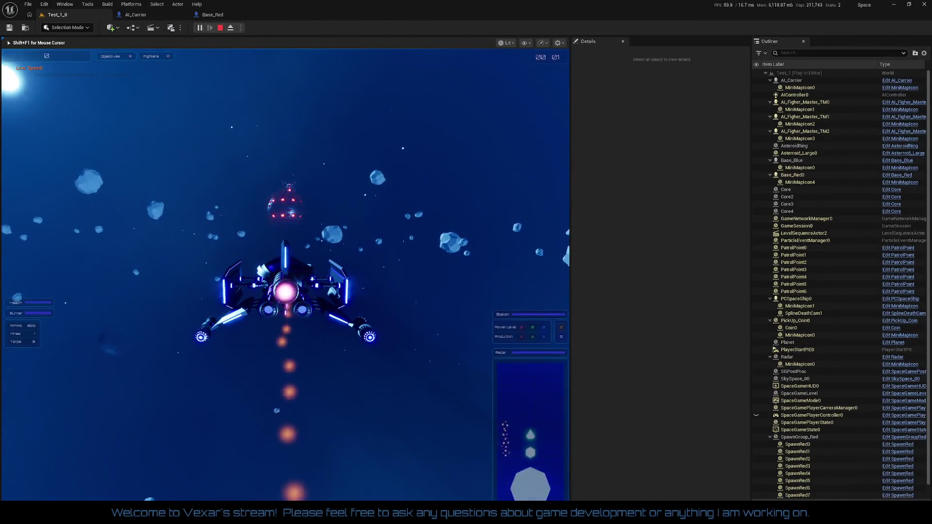
key("shift+F1")
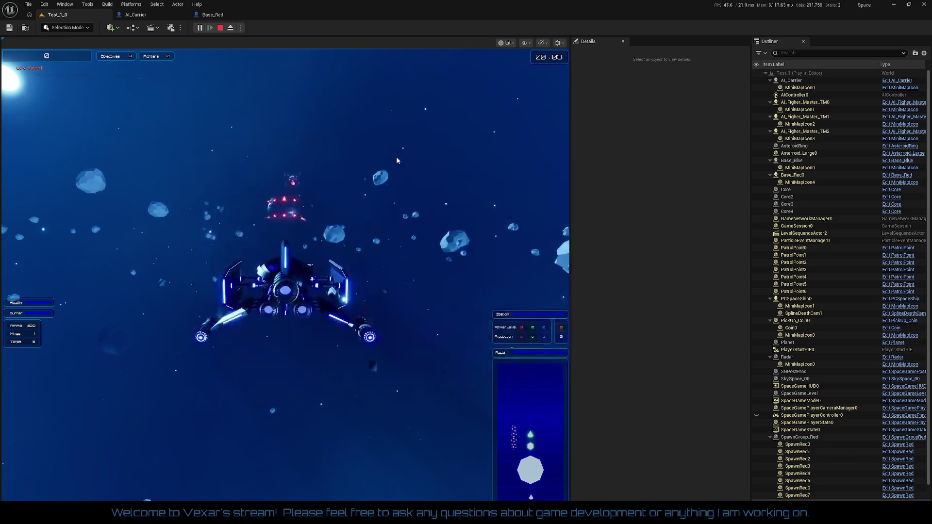
left_click(136, 15)
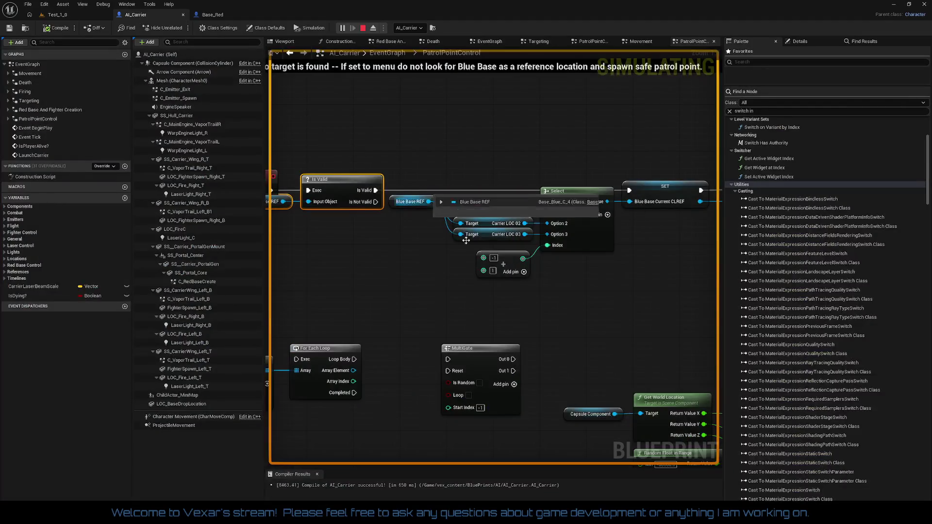
Confirm the Select's Index pin shows 0, then fly the ship in Test_1_0 with afterburner, steering left
mouse_move(510, 215)
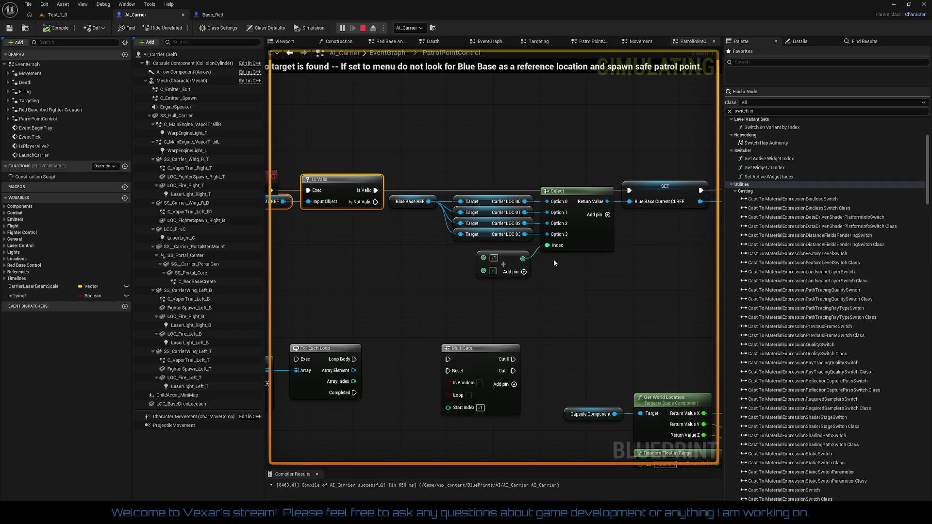
mouse_move(552, 252)
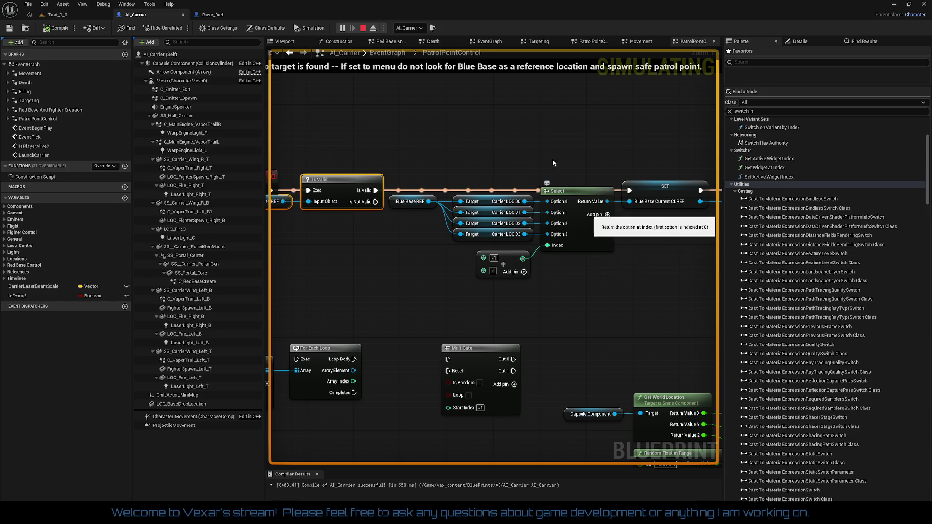
left_click(63, 15)
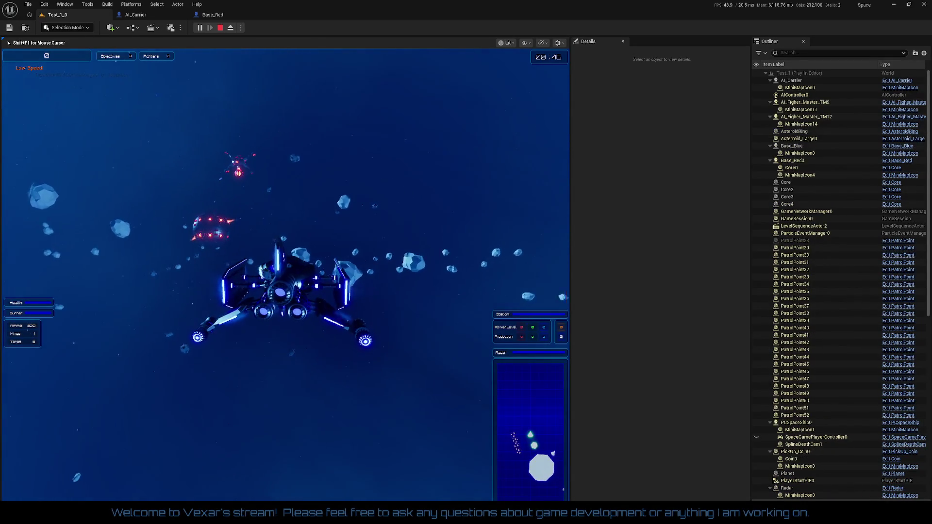
key("shift")
key("a")
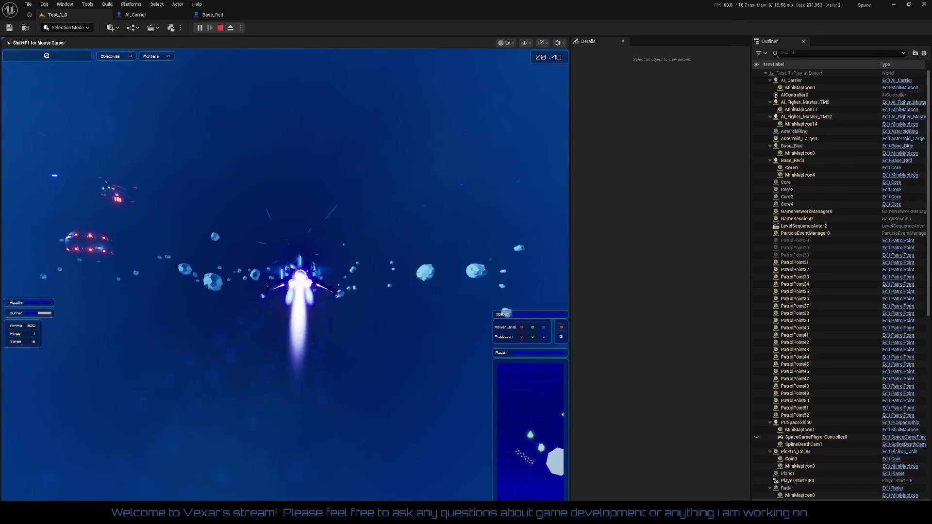
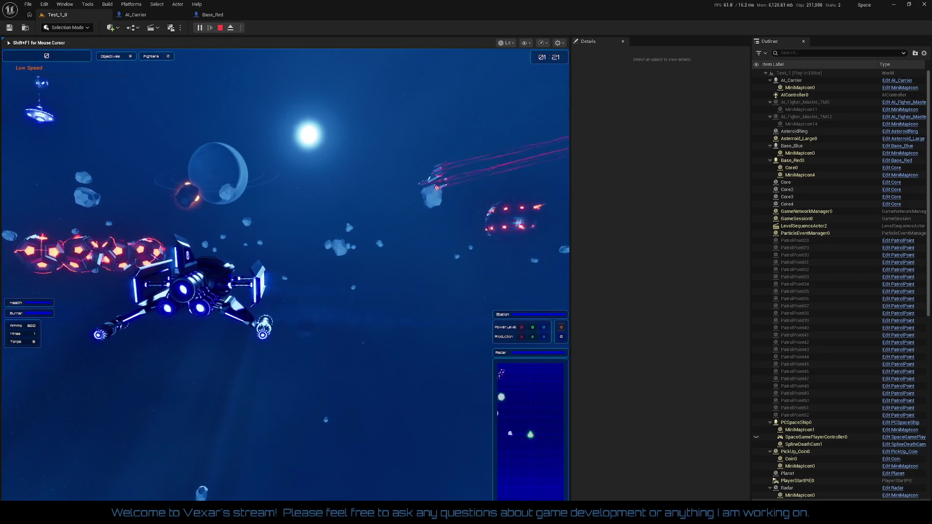
Release the mouse from the game and stop the play test from the AI_Carrier editor
key("shift+F1")
left_click(141, 14)
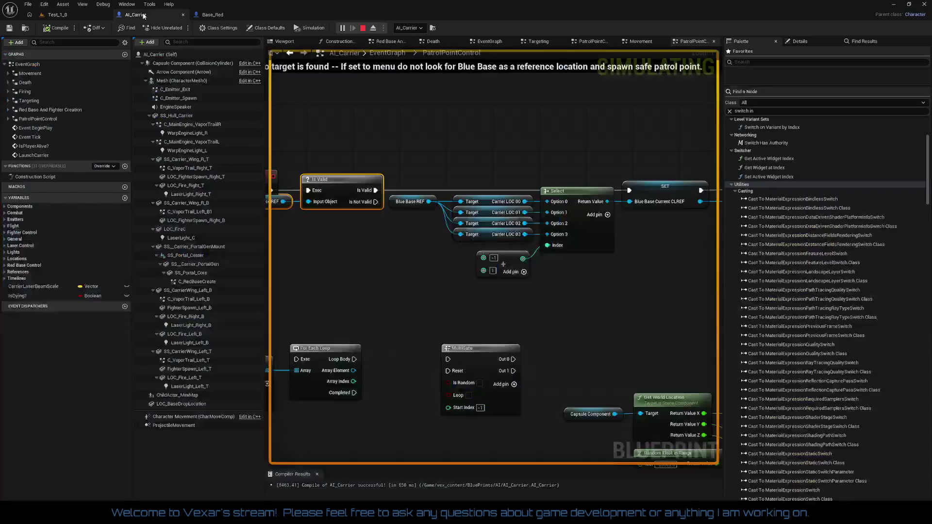
mouse_move(607, 201)
left_click(362, 28)
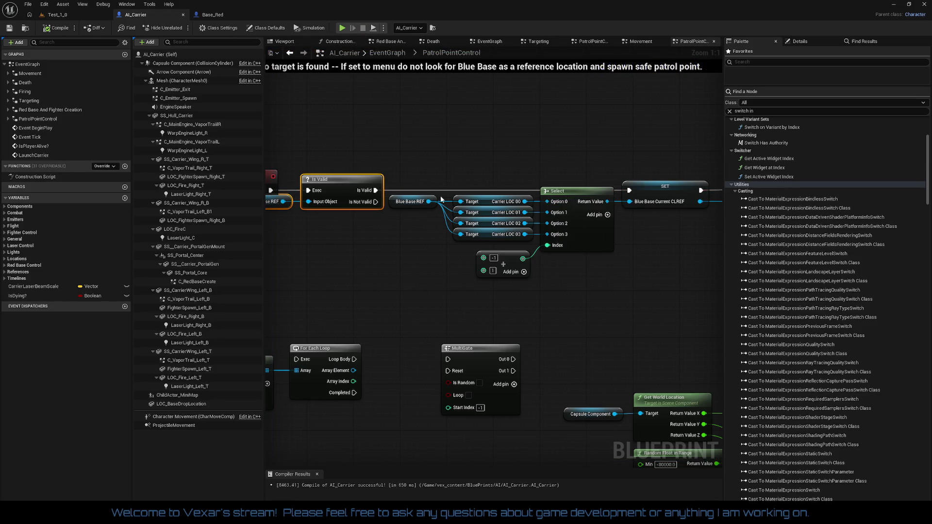
Delete the -1/1 array node feeding the Select Index and search the palette for 'select'
left_click(514, 275)
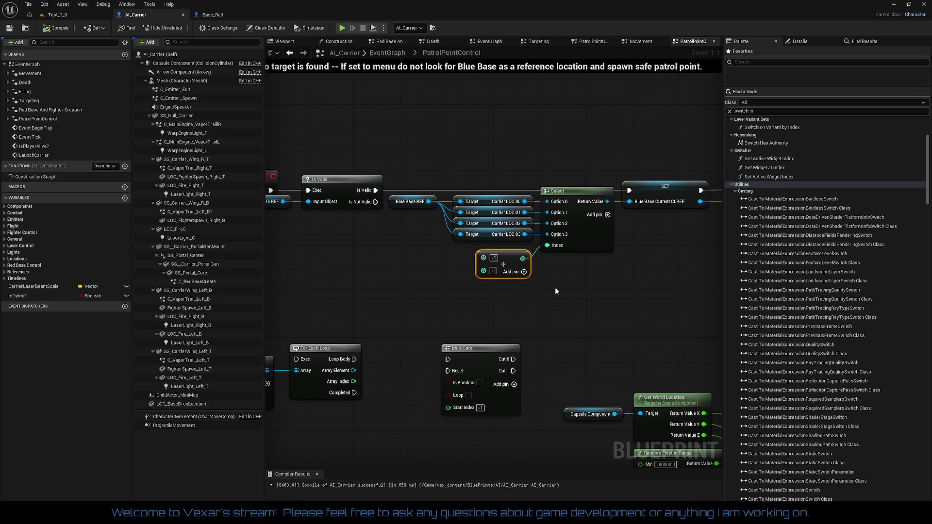
key("Delete")
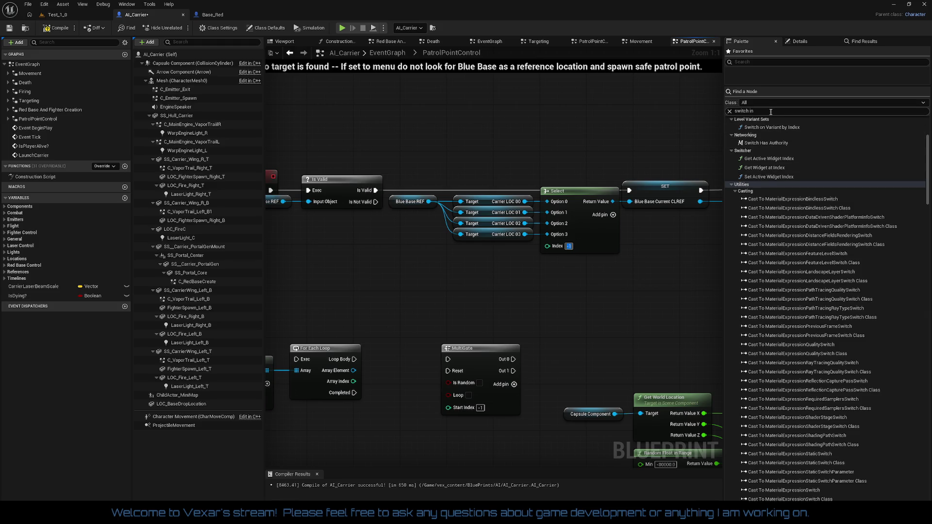
type("selec")
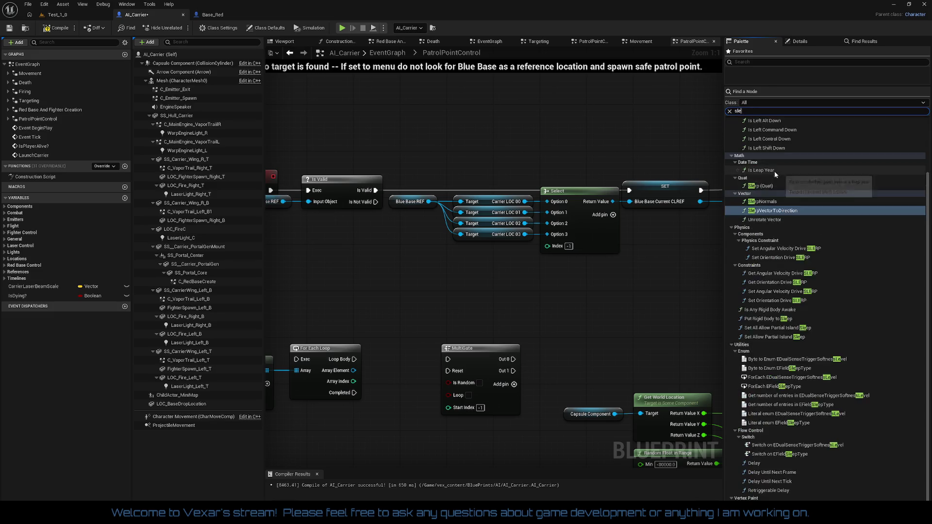
type("t")
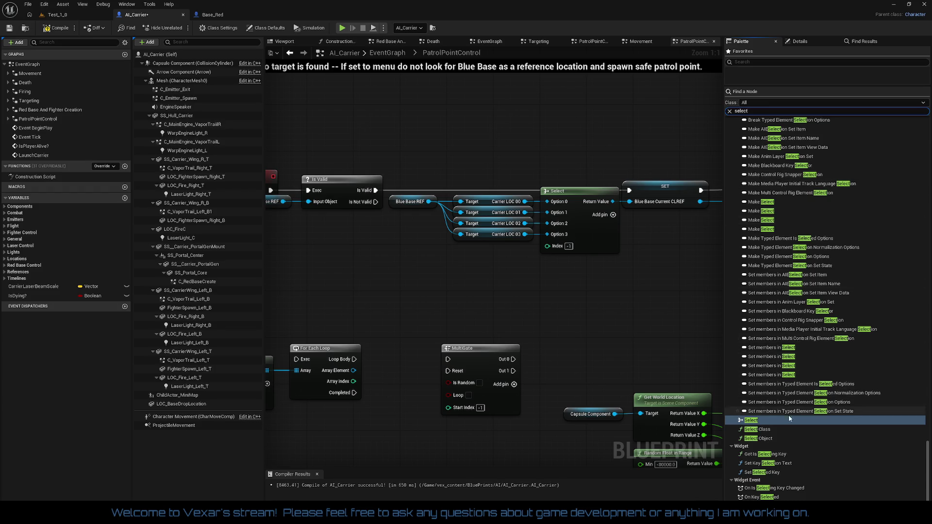
Place a second Select node below the first and browse the Enum types for its Index
left_click(758, 424)
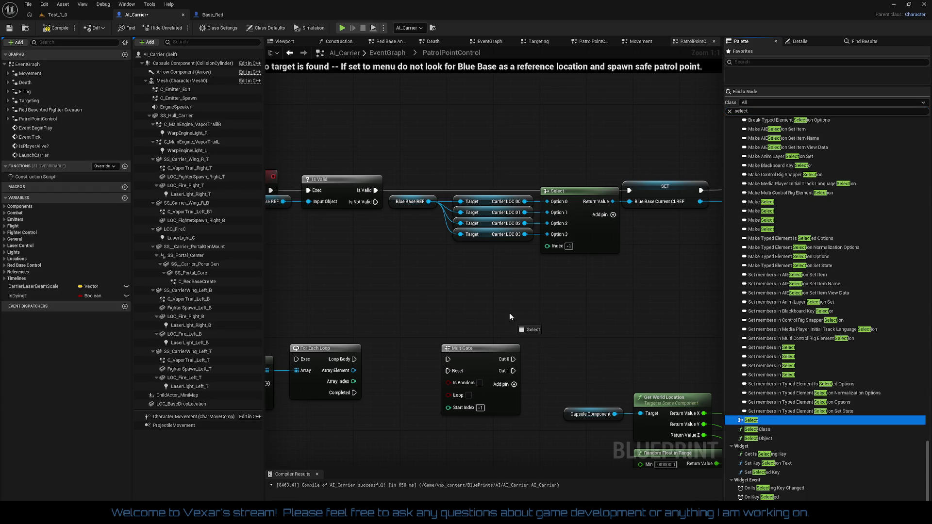
left_click_drag(511, 321, 502, 283)
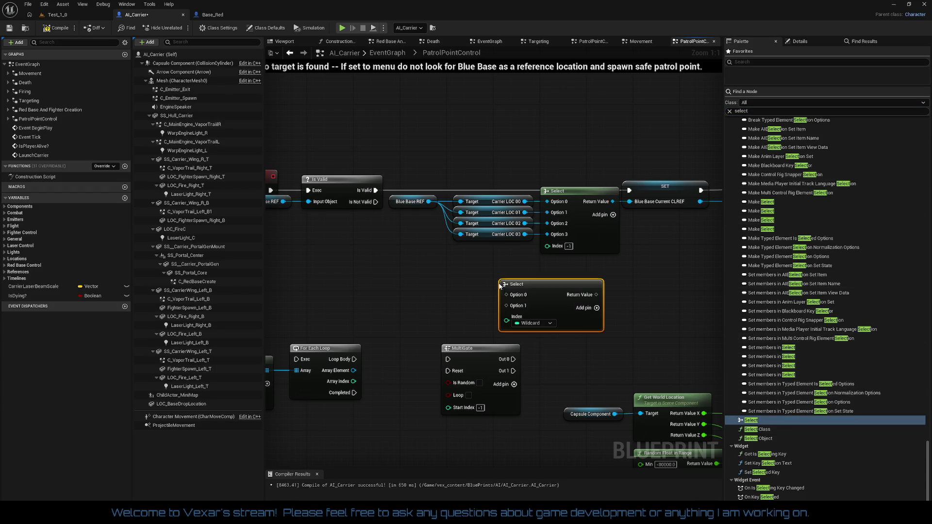
left_click(532, 329)
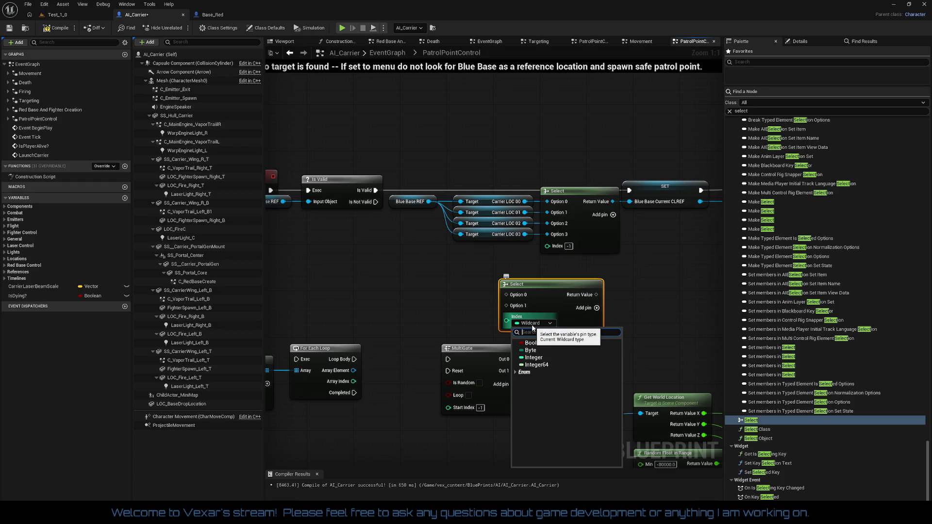
left_click(516, 372)
scroll(583, 388, "down", 3)
scroll(611, 425, "down", 2)
scroll(611, 417, "down", 6)
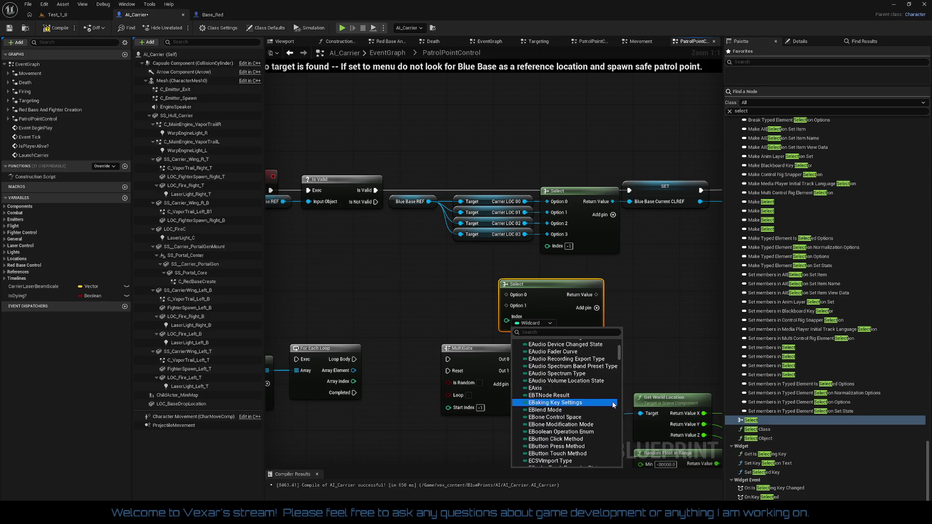
scroll(613, 405, "down", 8)
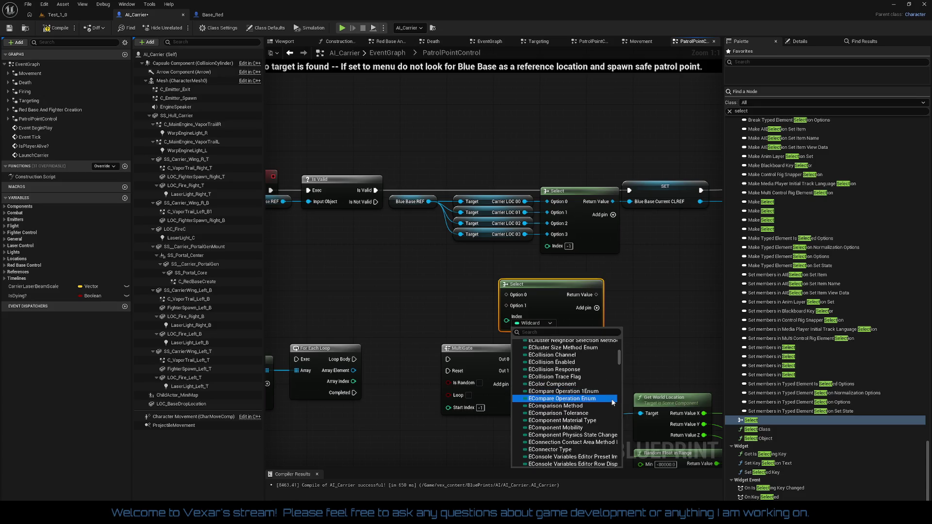
scroll(613, 402, "down", 10)
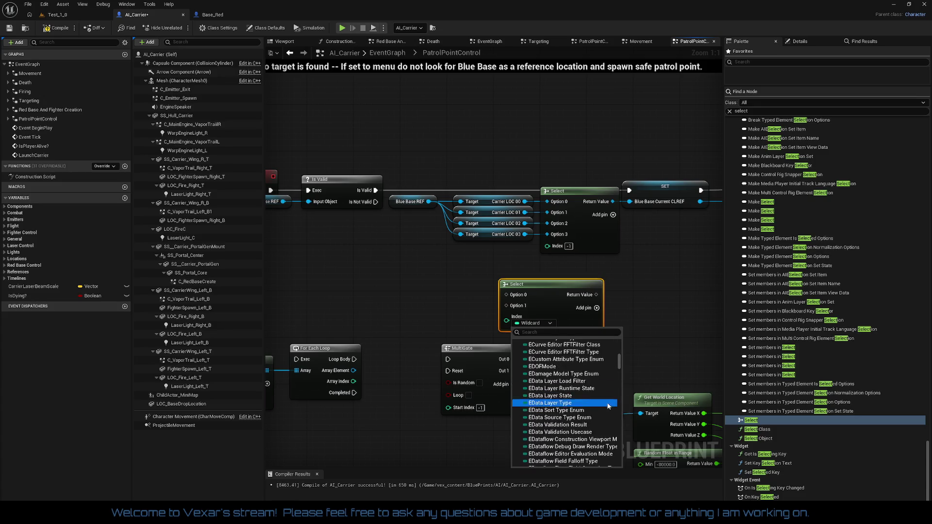
scroll(602, 413, "down", 10)
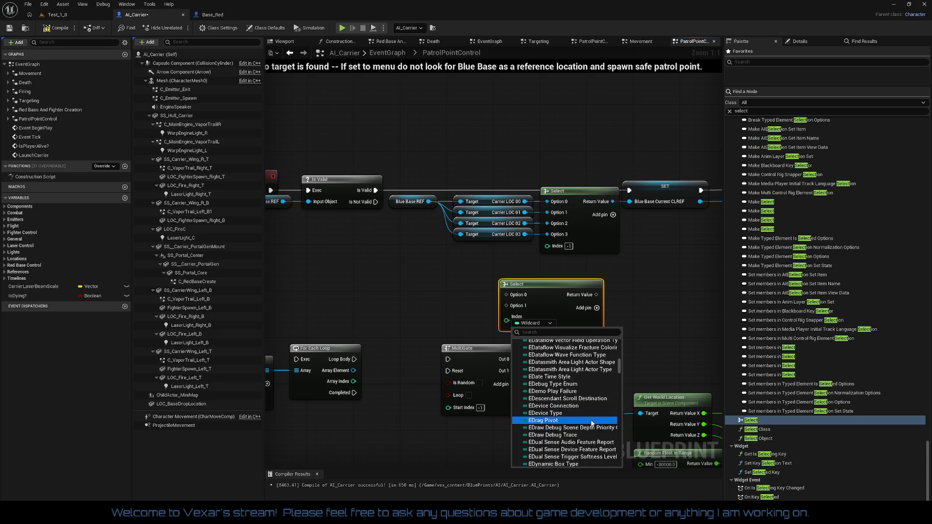
scroll(592, 424, "down", 10)
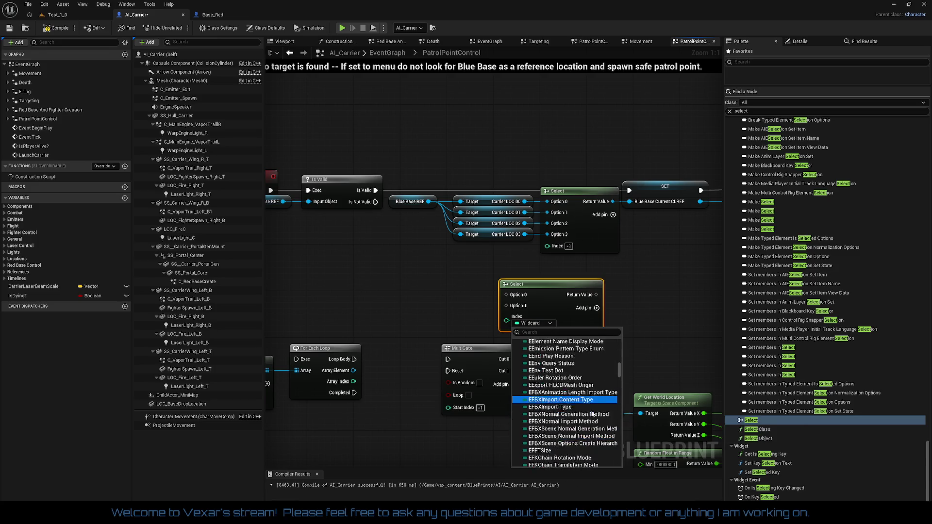
scroll(588, 423, "down", 4)
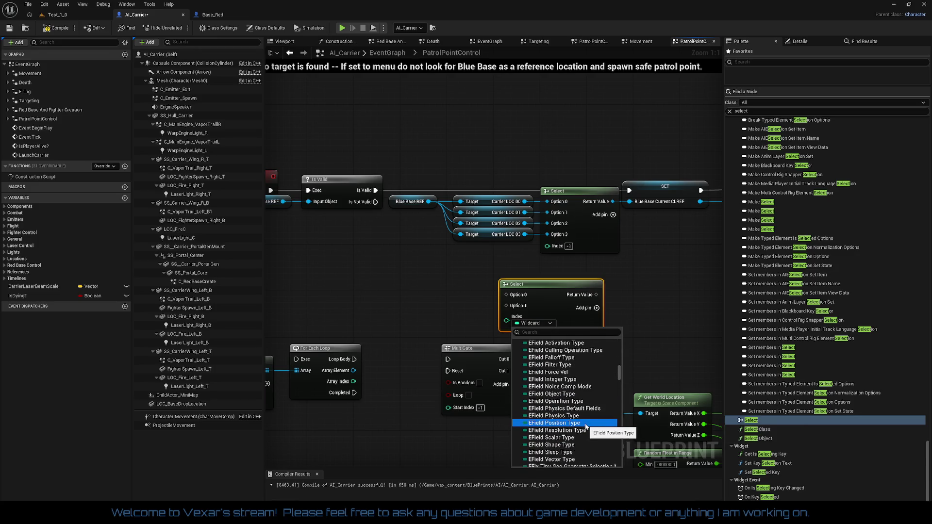
scroll(586, 425, "down", 8)
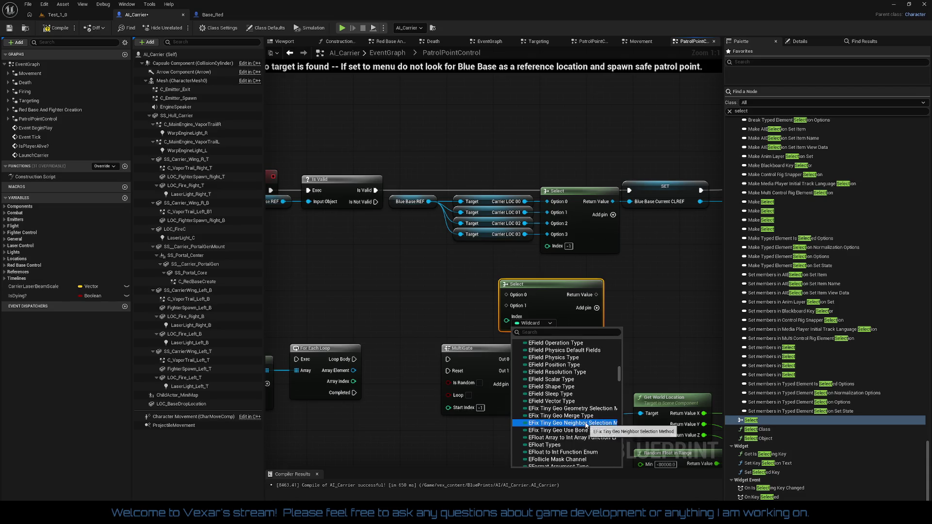
scroll(586, 425, "down", 10)
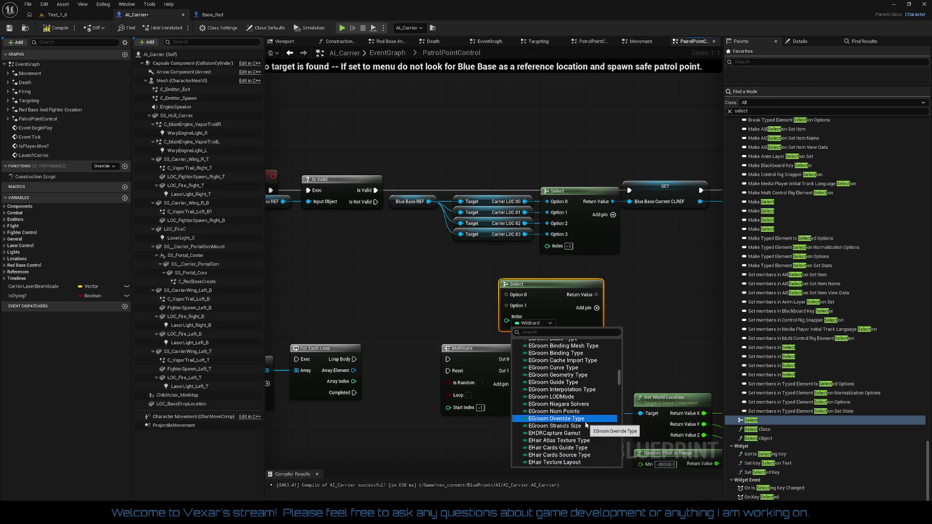
scroll(586, 425, "down", 12)
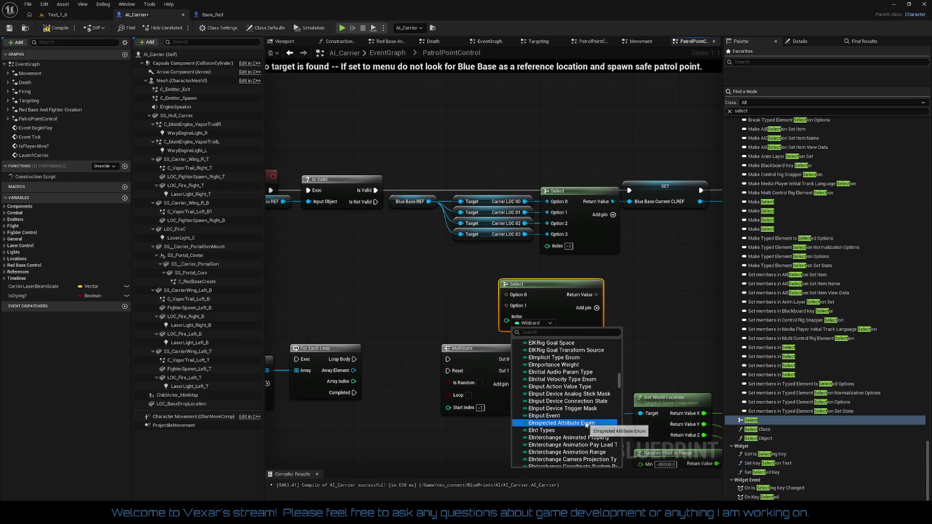
scroll(586, 426, "down", 12)
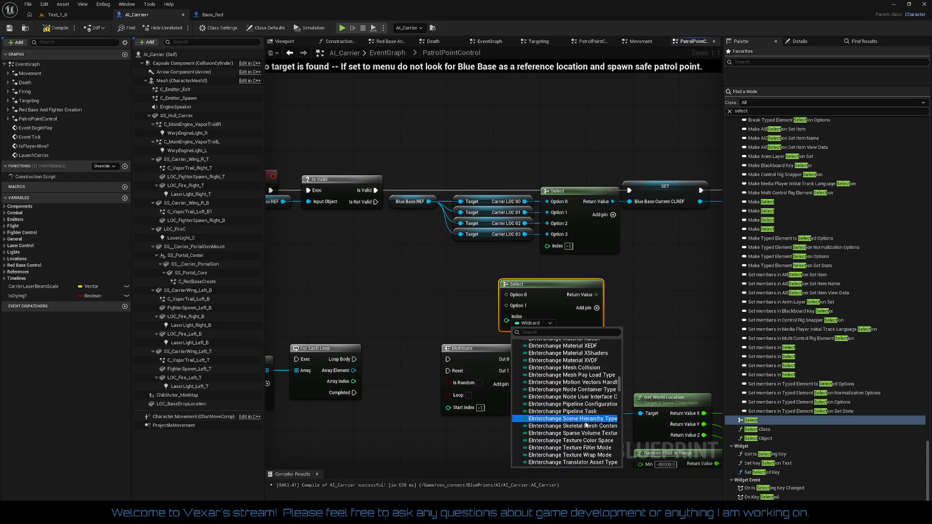
scroll(586, 426, "down", 10)
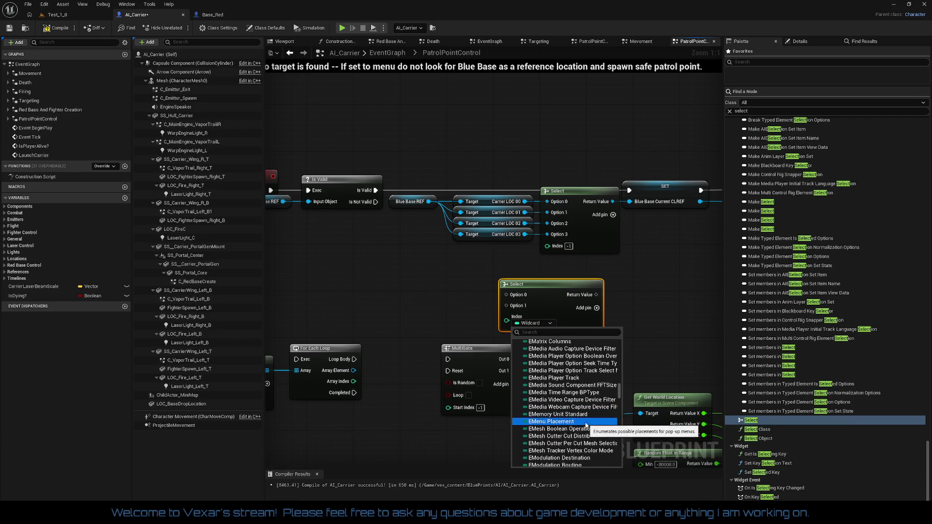
scroll(587, 422, "down", 10)
scroll(594, 404, "down", 5)
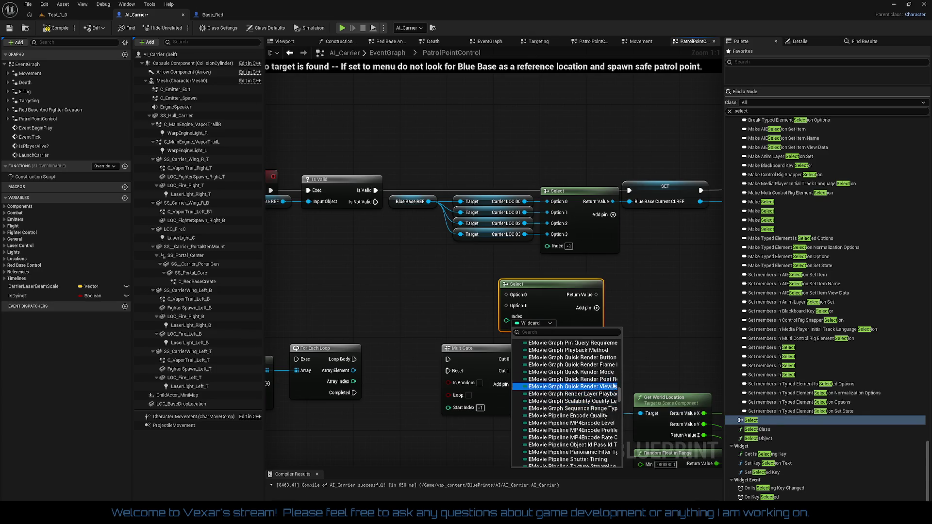
Set the new Select node's Index to the Sort Order enum with Descending, then delete the node
left_click_drag(620, 392, 620, 470)
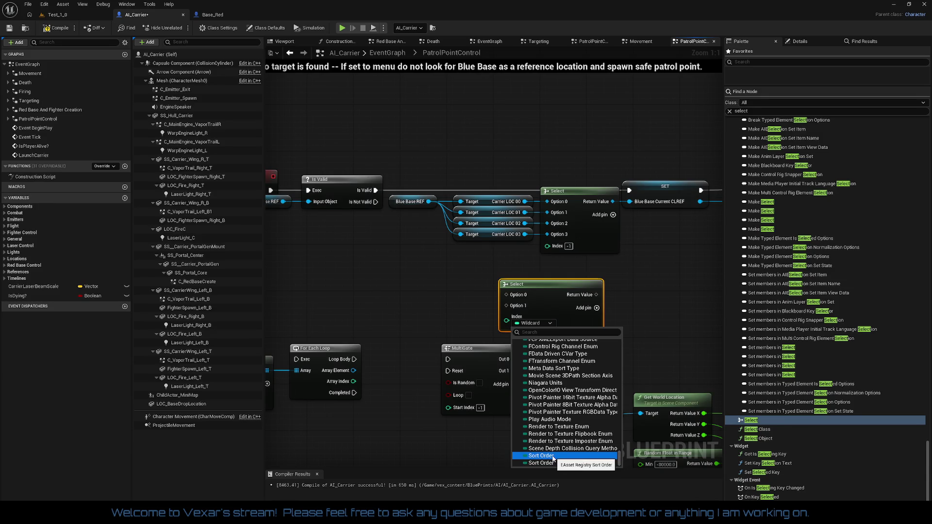
left_click(553, 456)
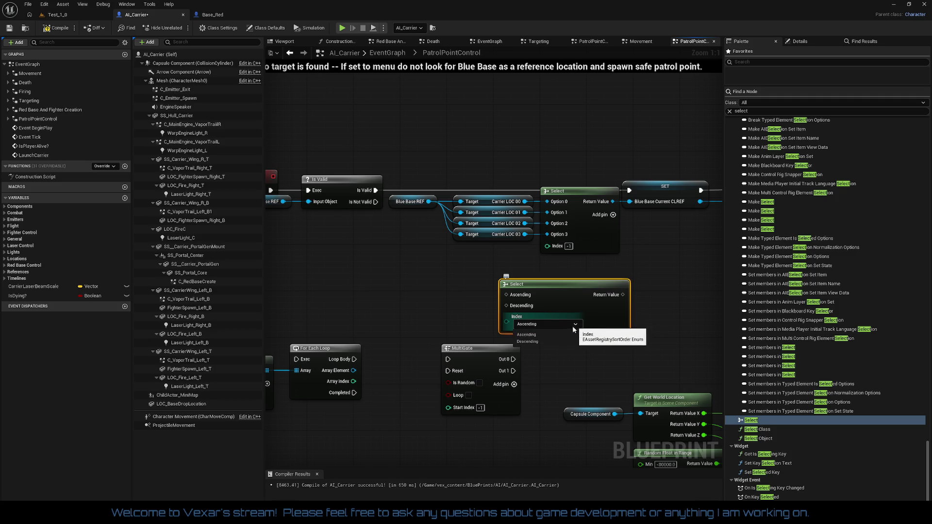
left_click(565, 325)
left_click(563, 342)
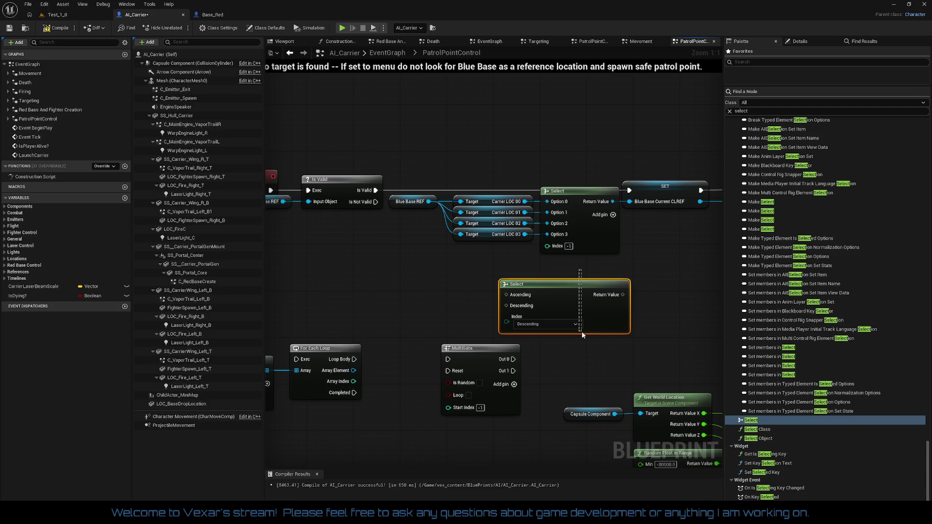
key("Delete")
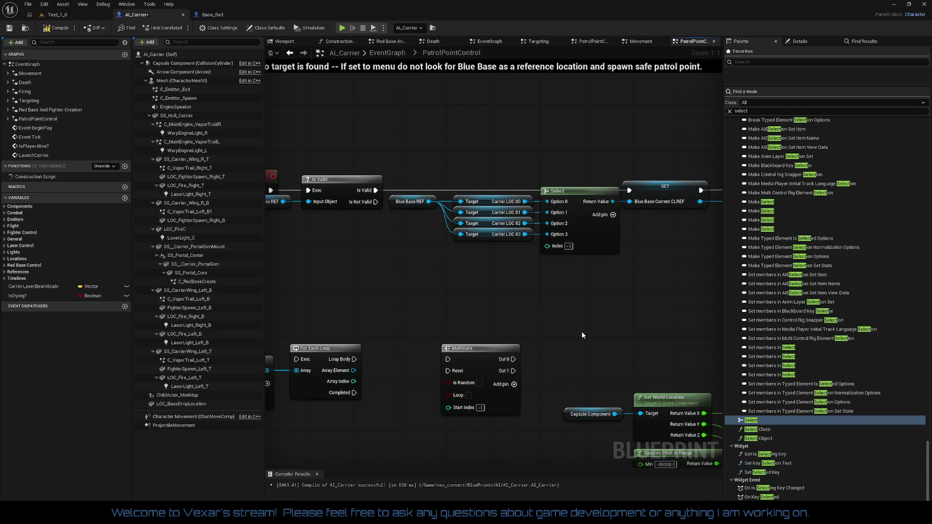
right_click(514, 303)
Place a fresh Select node above Get World Location and browse Enum types for its Index
left_click(610, 260)
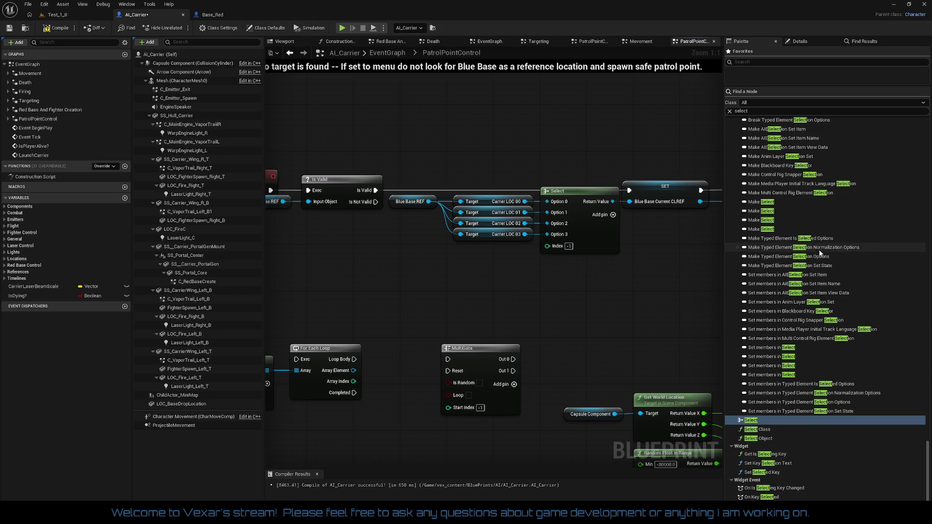
left_click_drag(755, 423, 507, 287)
left_click_drag(564, 281, 565, 282)
left_click(610, 324)
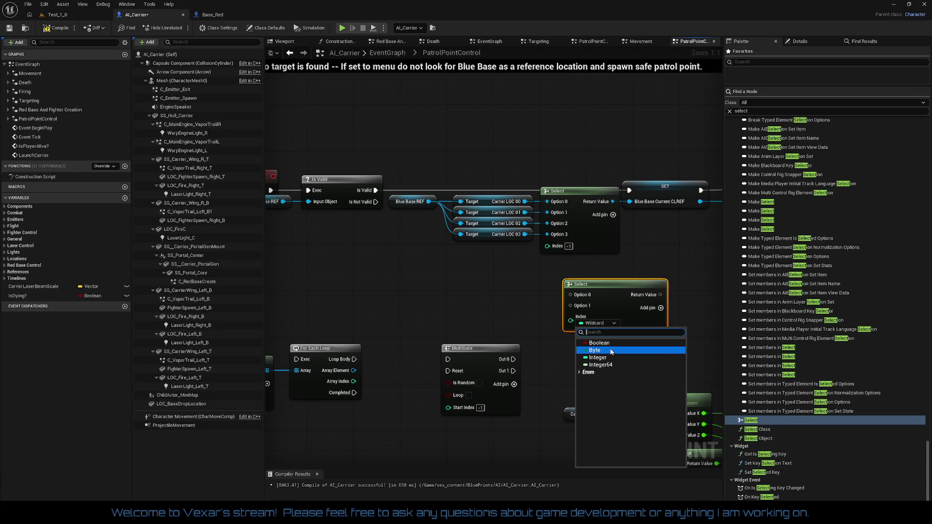
left_click(597, 373)
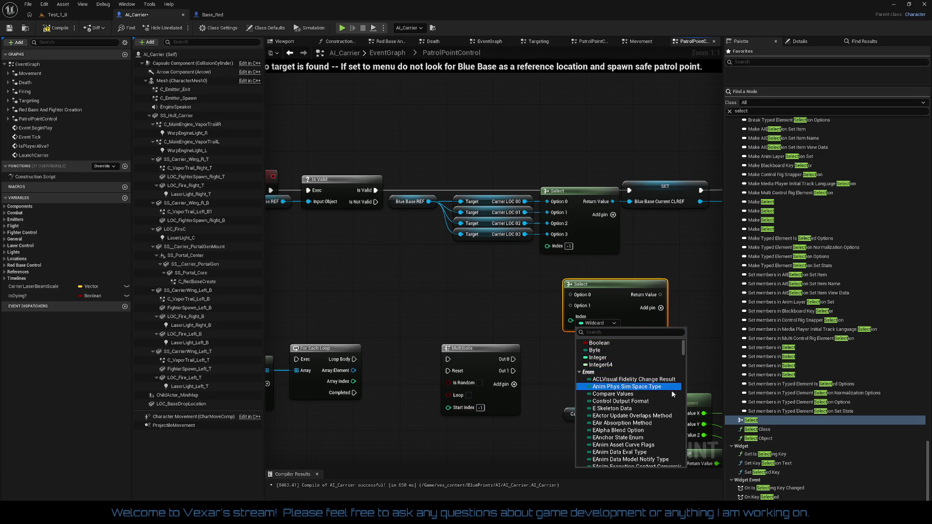
scroll(685, 352, "down", 5)
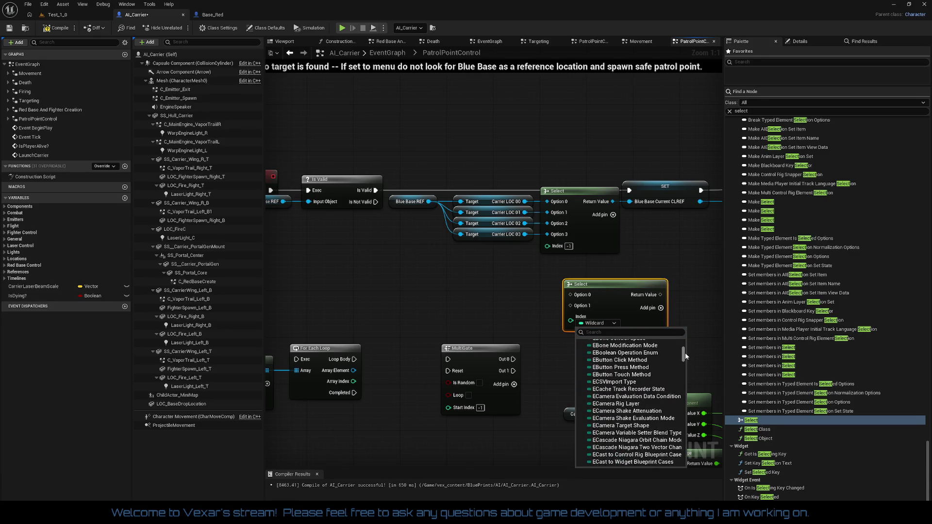
mouse_move(685, 355)
left_mouse_down()
mouse_move(690, 461)
mouse_move(691, 328)
left_mouse_up()
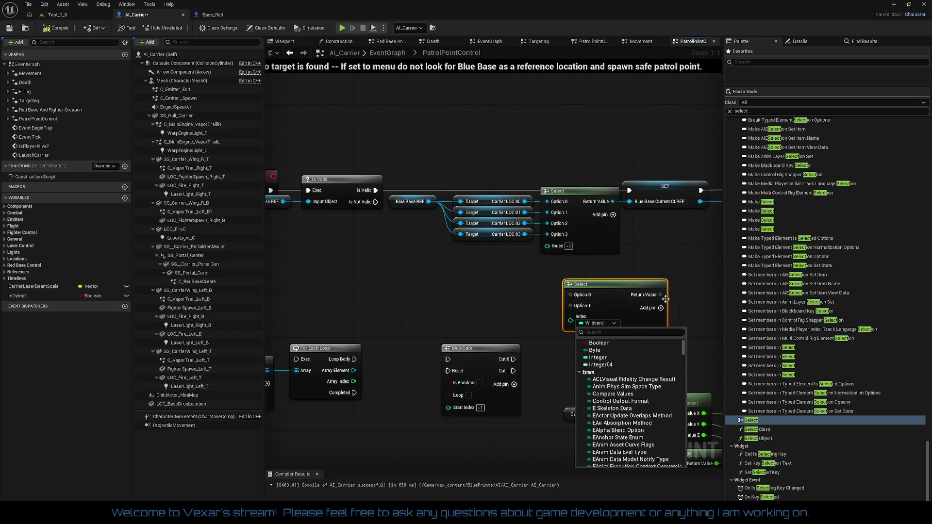
Dismiss the type list without choosing and delete the unused lower Select node
left_click(638, 267)
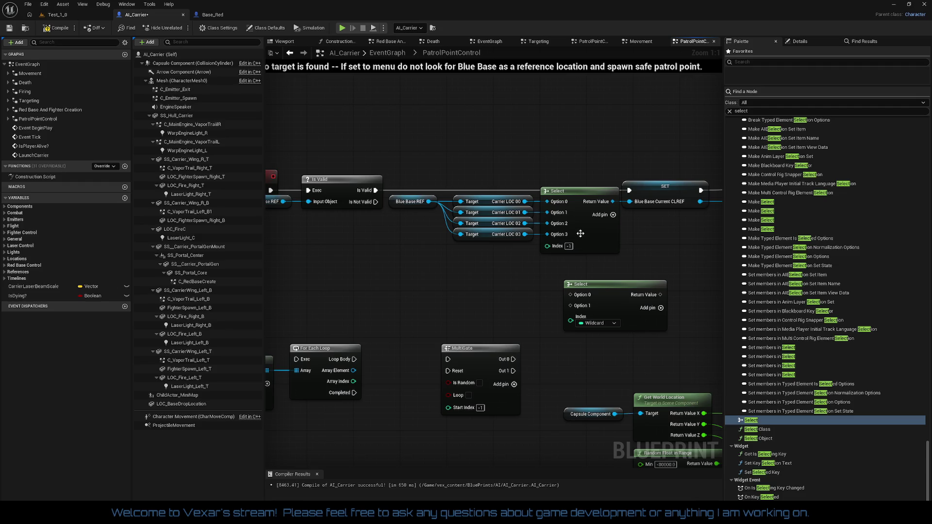
left_click_drag(628, 267, 627, 343)
key("Delete")
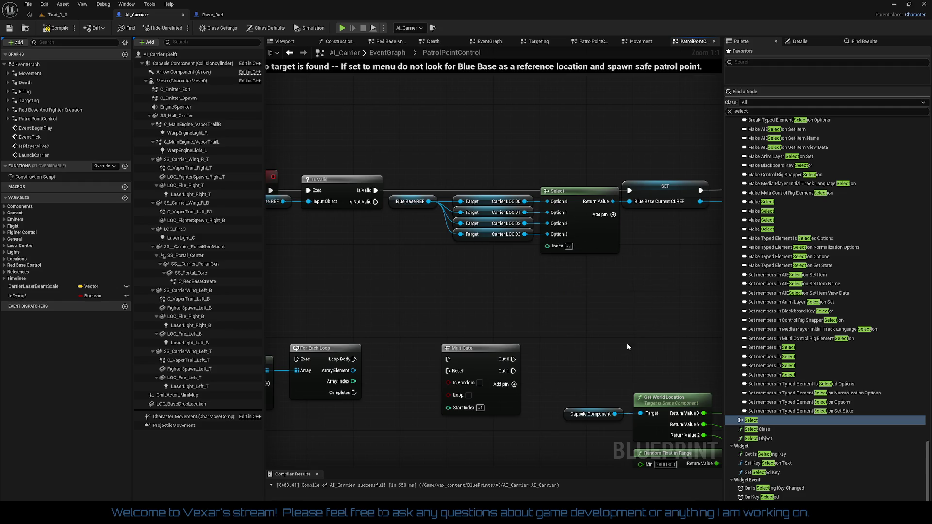
Compile the AI_Carrier blueprint and save the Test_1_0 level
scroll(569, 133, "down", 3)
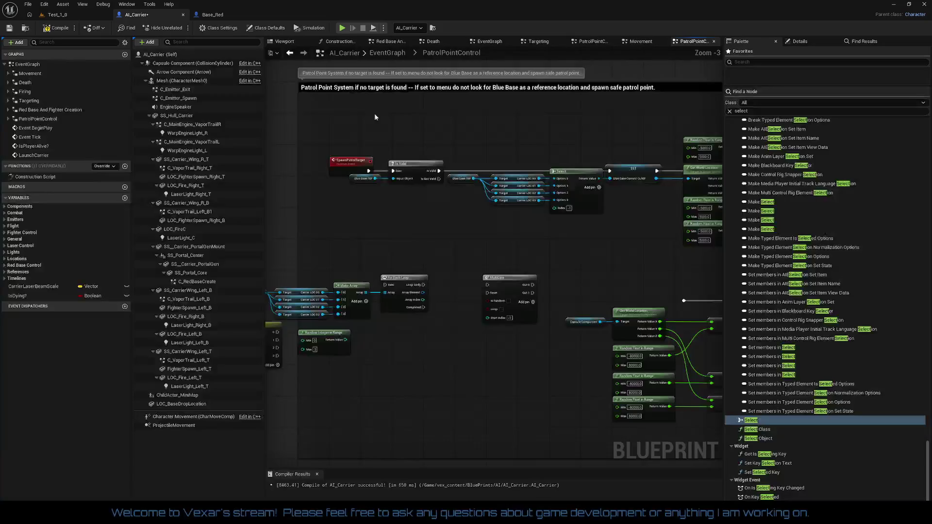
left_click(56, 29)
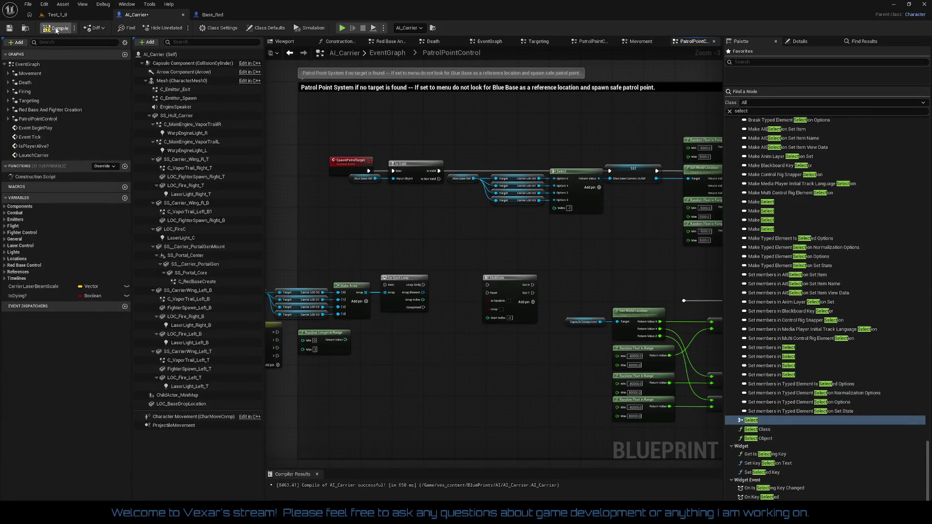
left_click(94, 19)
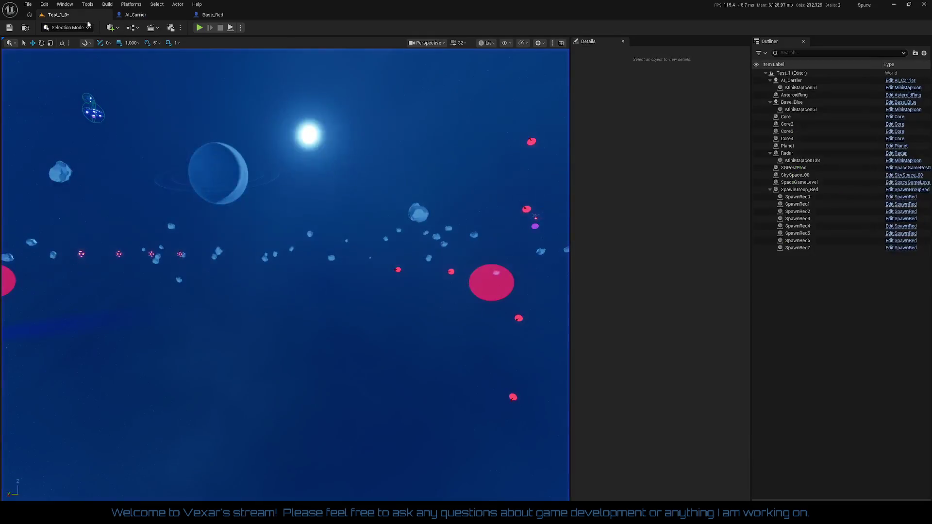
left_click(9, 27)
Select the Base_Blue actor in the level and open its blueprint for editing
mouse_move(58, 58)
left_mouse_down()
mouse_move(308, 270)
mouse_move(318, 228)
left_mouse_up()
mouse_move(314, 316)
left_mouse_down()
mouse_move(321, 311)
mouse_move(314, 316)
left_mouse_up()
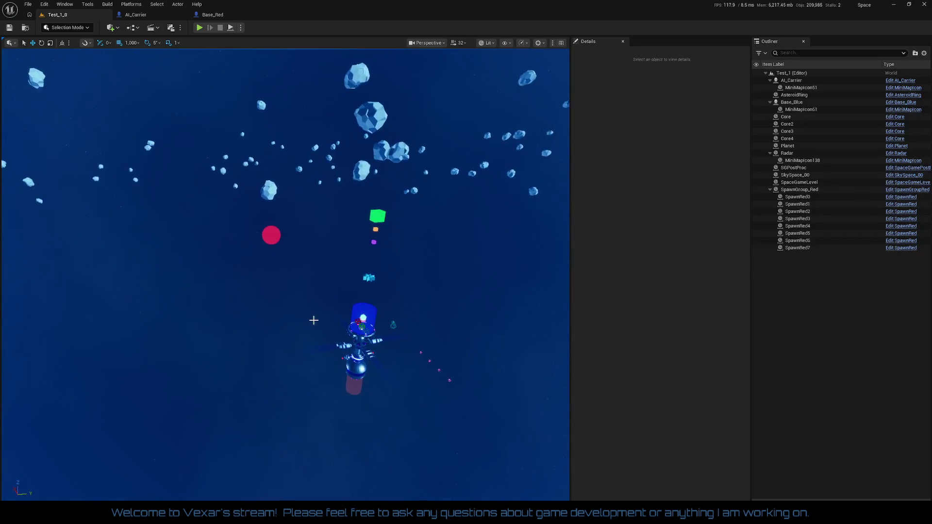
left_click(368, 328)
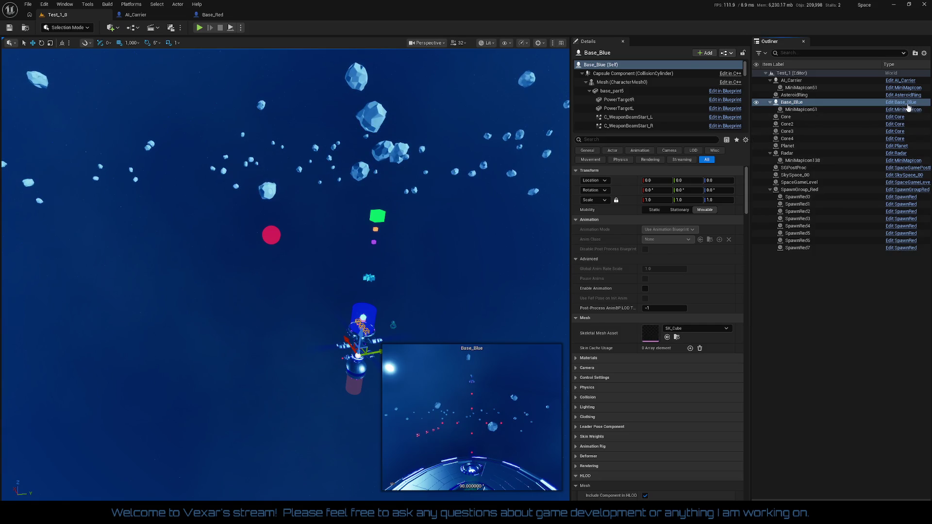
left_click(902, 103)
scroll(432, 102, "down", 3)
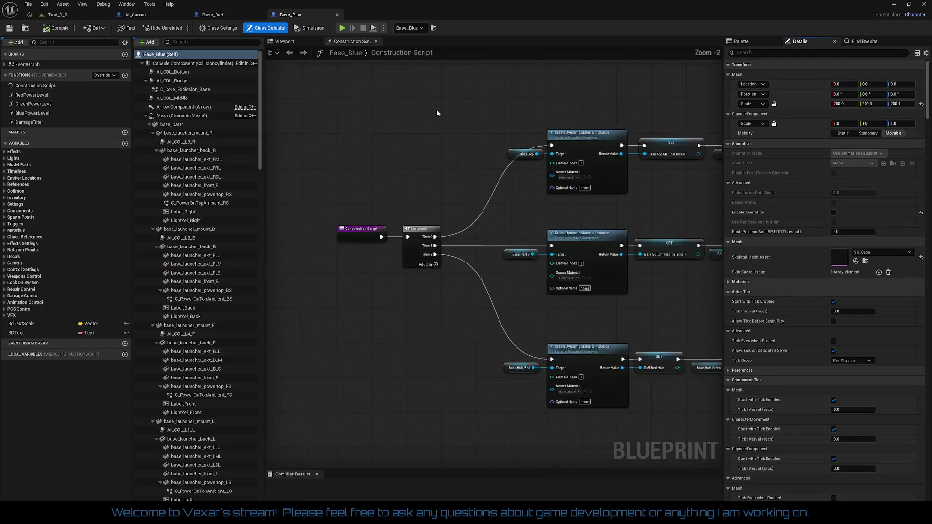
In Base_Blue's Viewport, select all four Carrier_LOC_00–03 sphere components
left_click(282, 43)
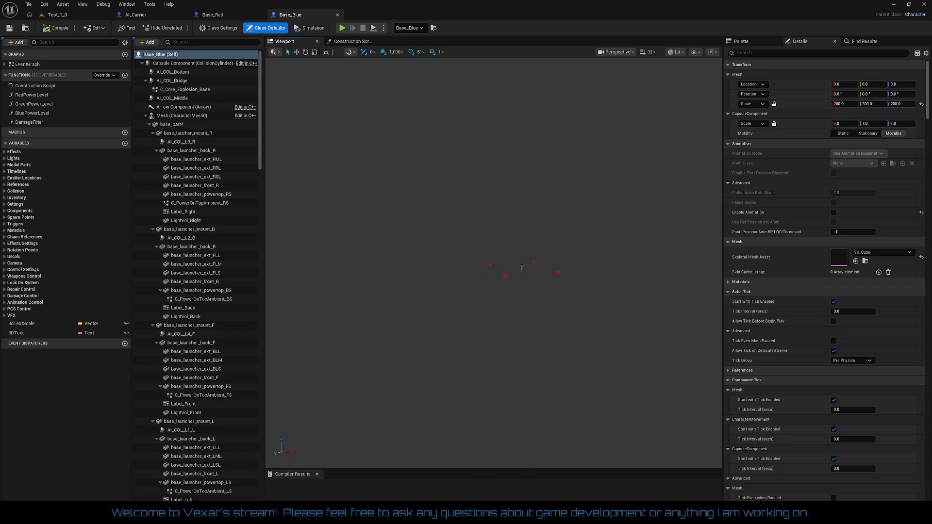
left_click(531, 280)
key("f")
scroll(491, 262, "down", 10)
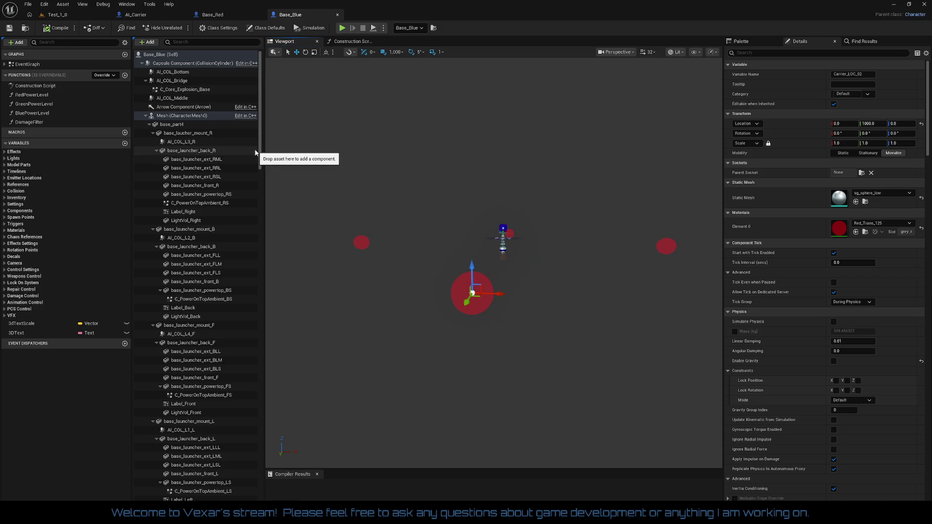
left_click_drag(260, 151, 252, 354)
scroll(247, 400, "down", 10)
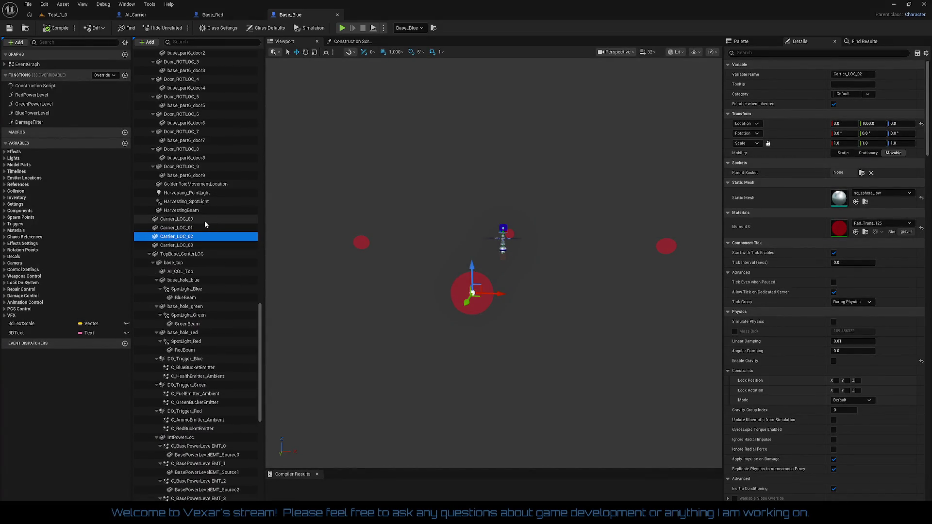
left_click(204, 219)
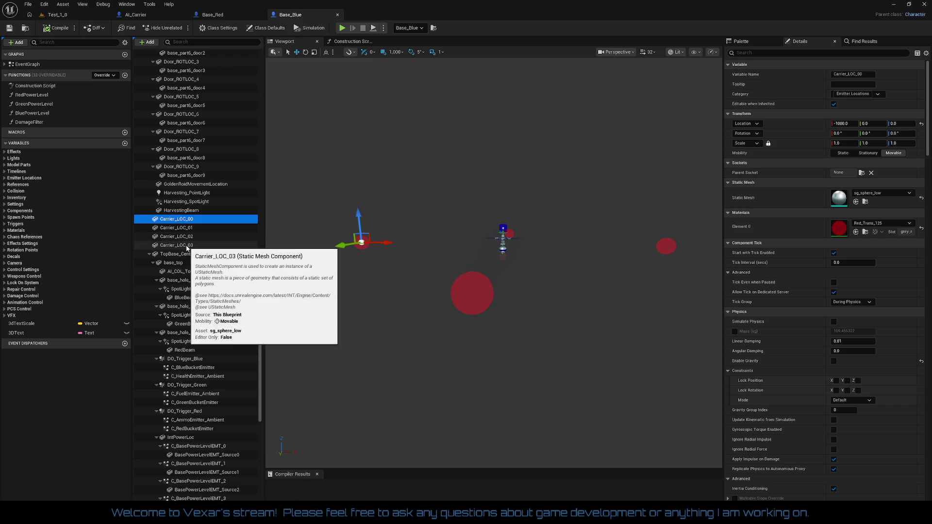
left_click(186, 246, "shift")
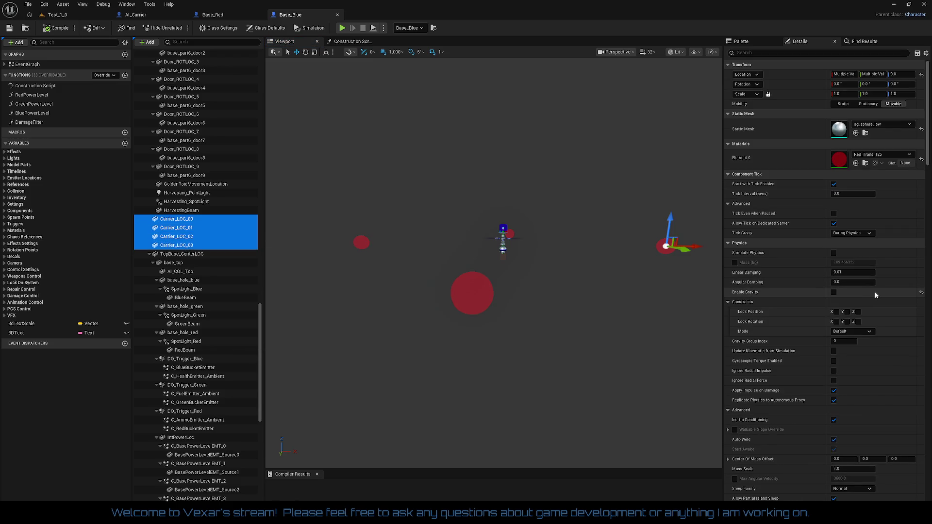
Turn on Rendering > Hidden in Game for the four Carrier_LOC spheres
scroll(877, 298, "down", 5)
scroll(863, 330, "down", 10)
scroll(855, 362, "down", 9)
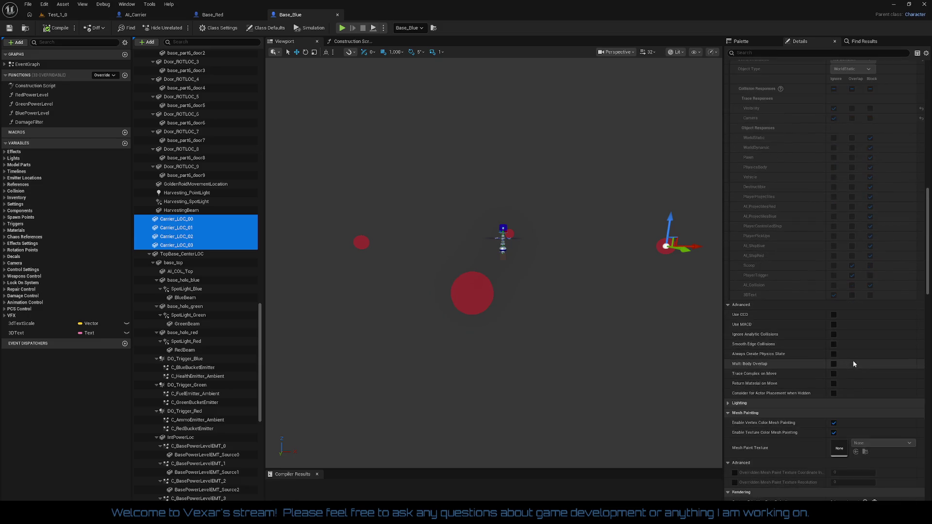
scroll(854, 363, "down", 5)
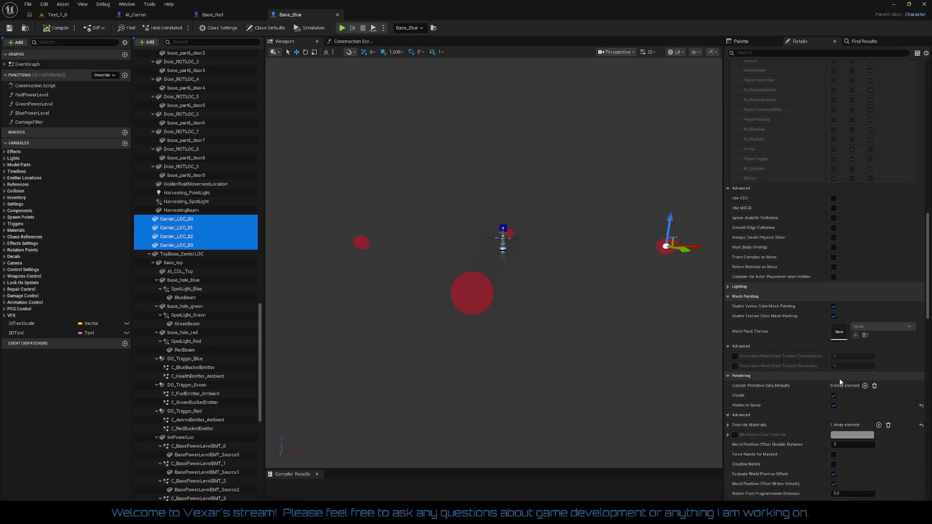
left_click(834, 406)
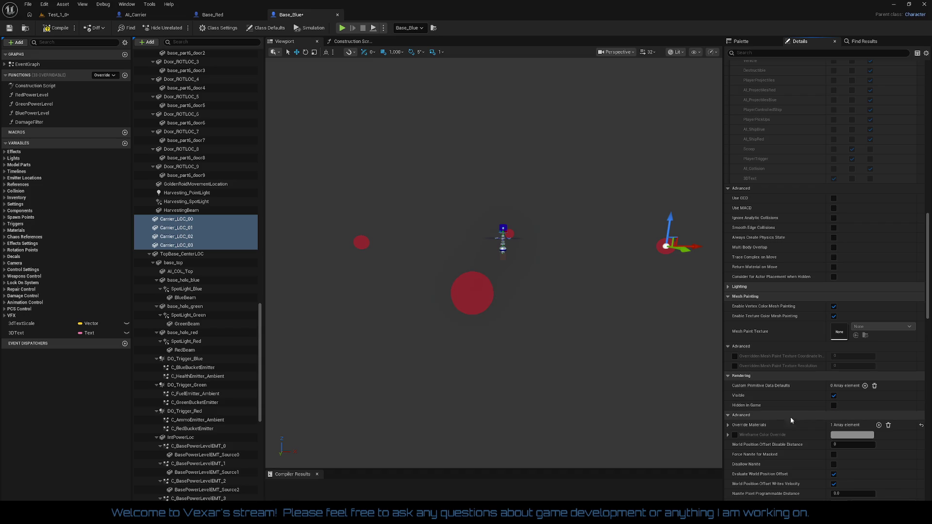
left_click(727, 425)
left_click(728, 425)
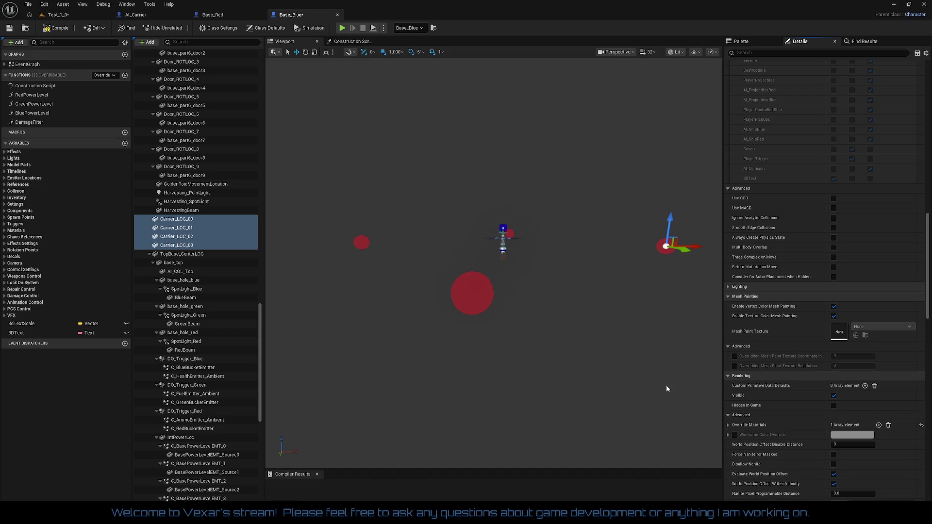
Compile and save Base_Blue, then save the Test_1_0 level
left_click(64, 31)
key("ctrl+s")
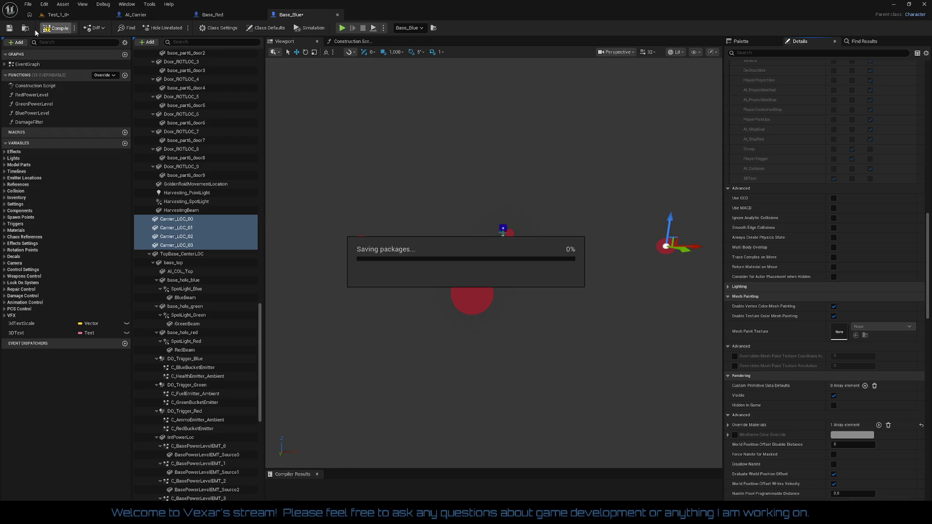
left_click(9, 29)
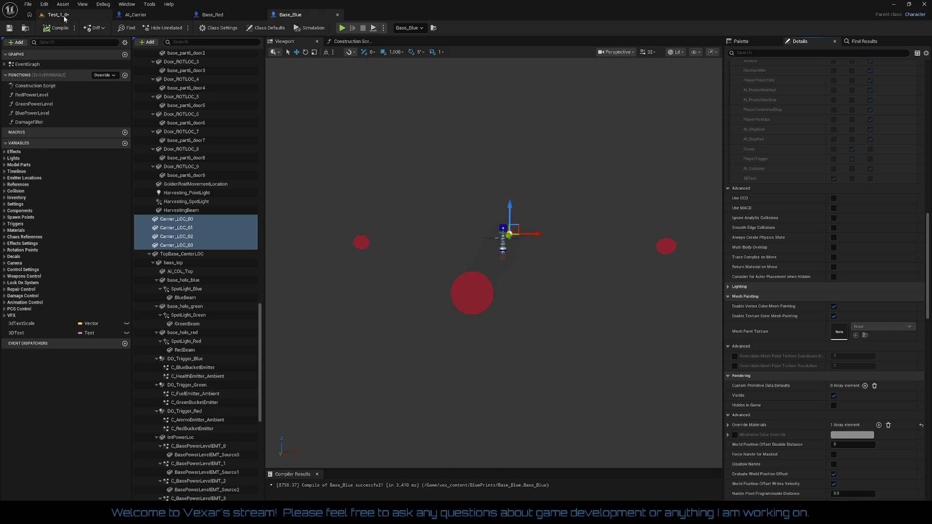
left_click(59, 15)
left_click(9, 28)
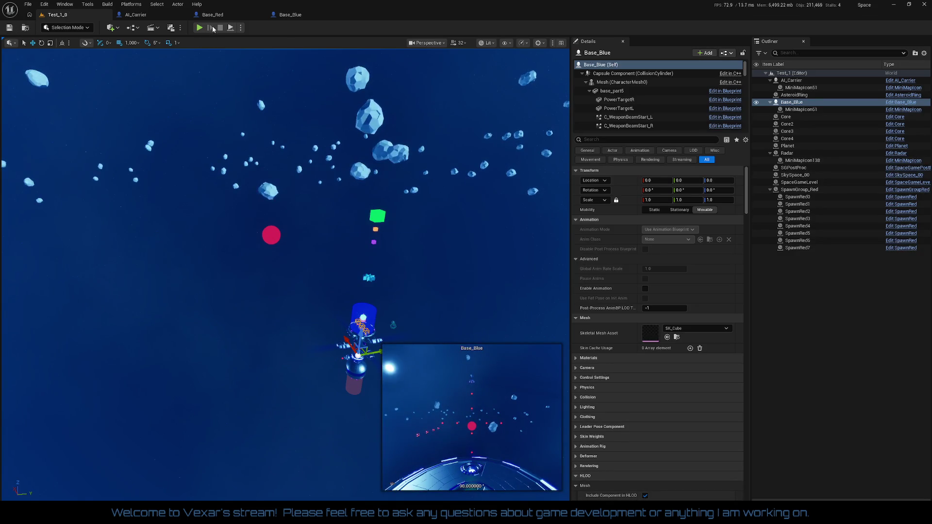
Play-test Test_1_0 to watch the carrier patrol Base_Blue, then return to the AI_Carrier graph
left_click(199, 28)
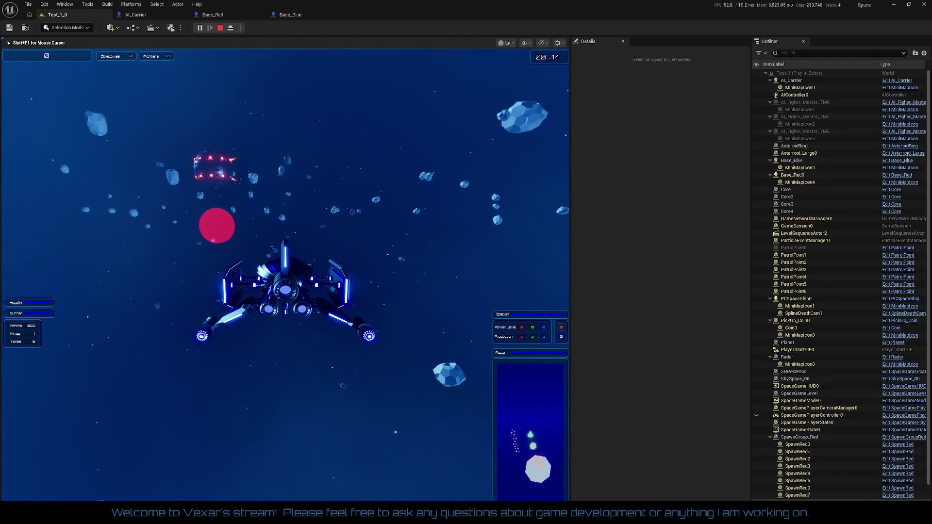
key("Escape")
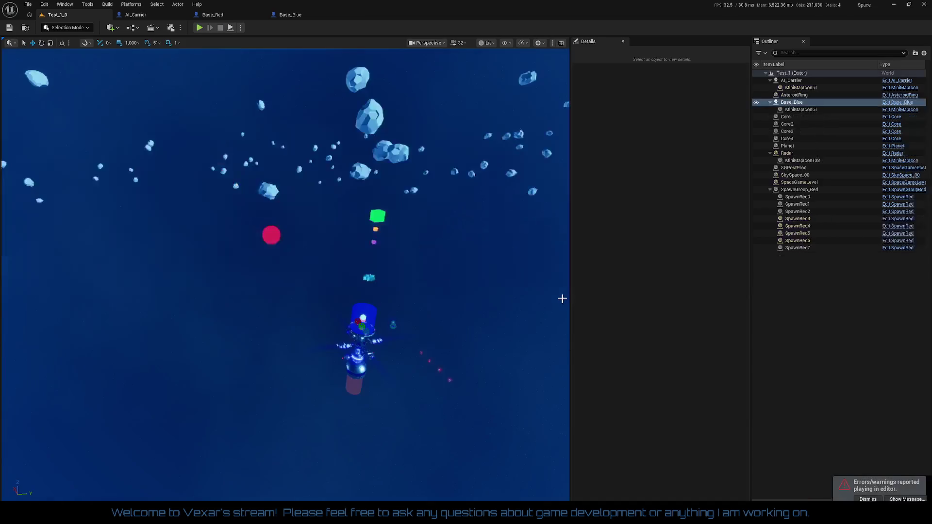
left_click(153, 16)
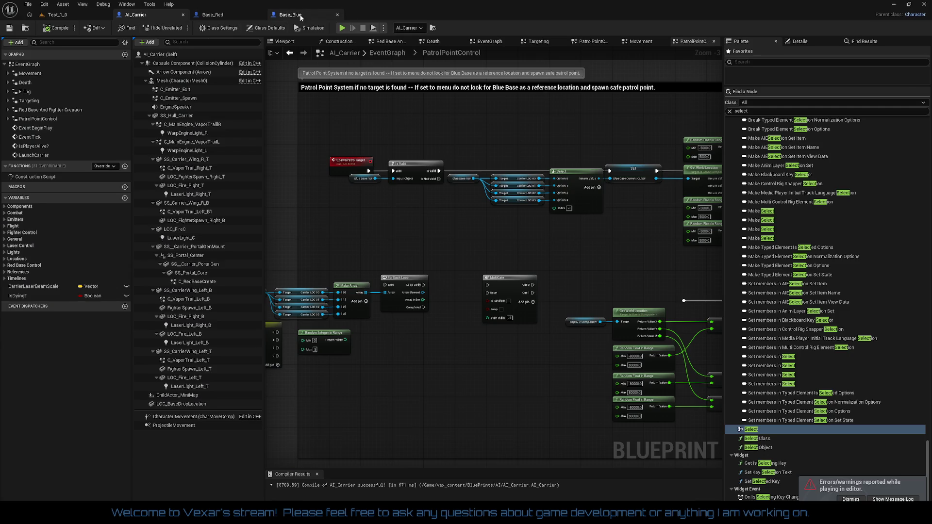
In Base_Blue's component list, collapse the four base_launcher_mount branches and both powerbolt_RS branches
left_click(300, 16)
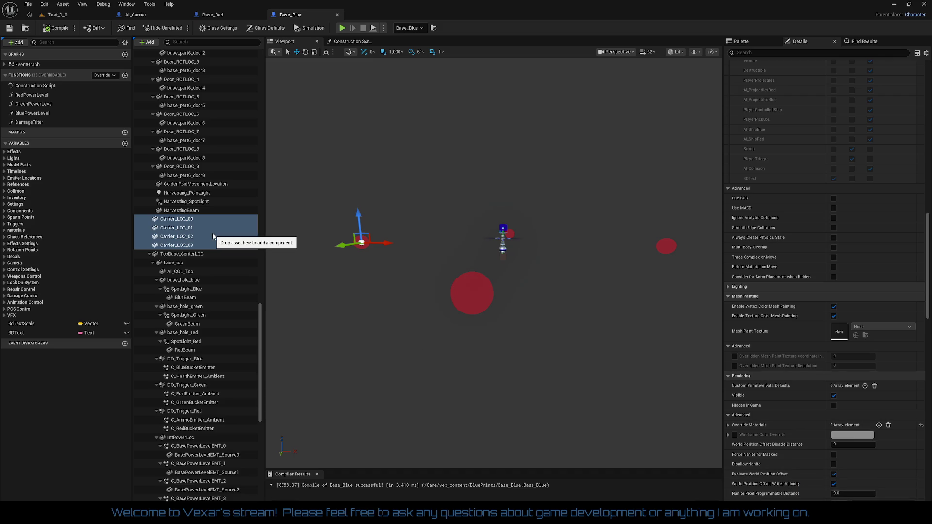
scroll(217, 216, "up", 3)
scroll(227, 201, "up", 15)
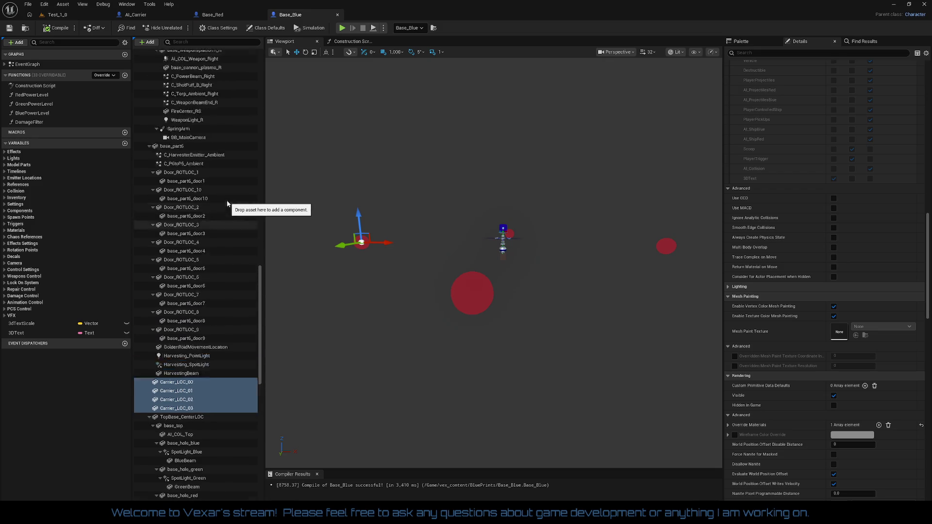
scroll(253, 231, "up", 10)
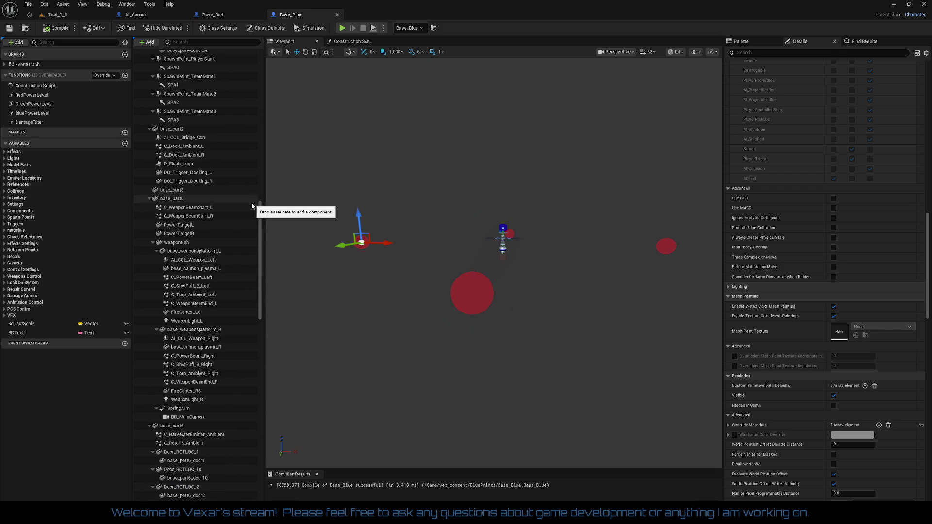
scroll(250, 202, "up", 12)
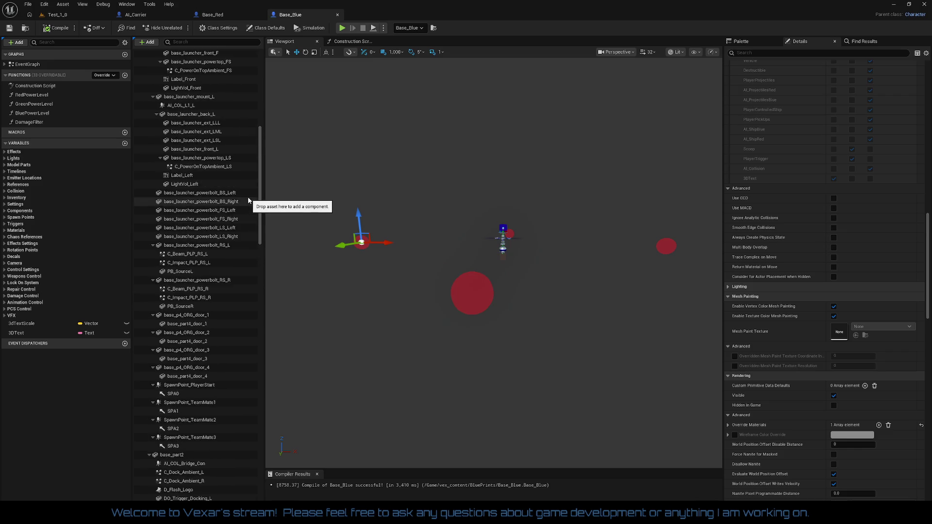
scroll(248, 200, "up", 8)
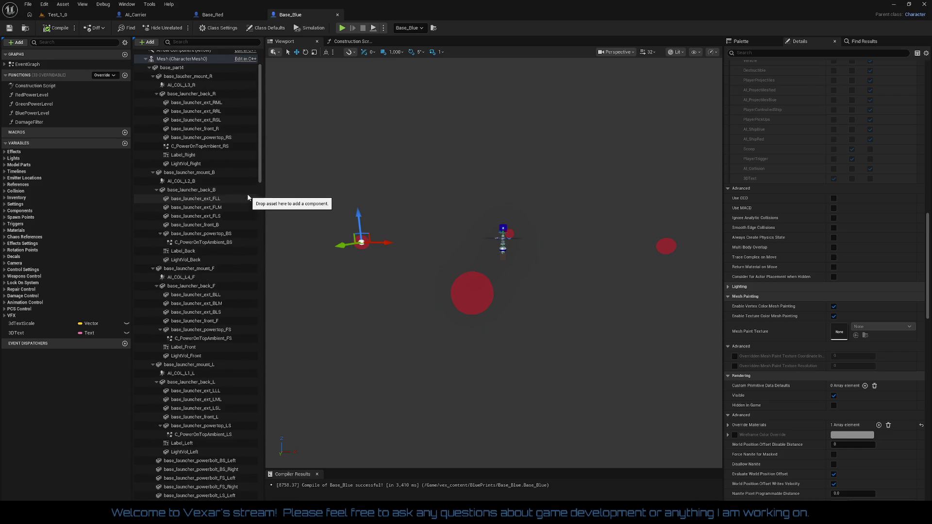
scroll(248, 197, "up", 2)
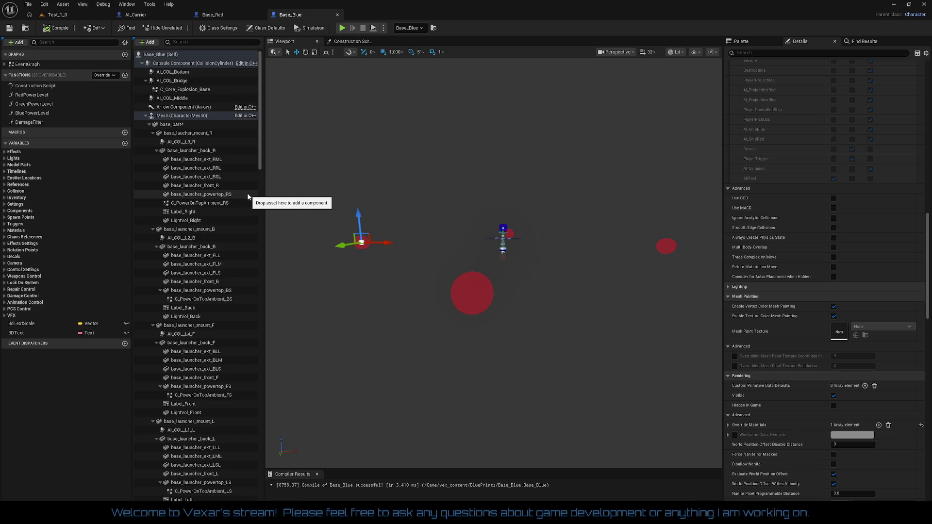
left_click(153, 133)
left_click(153, 142)
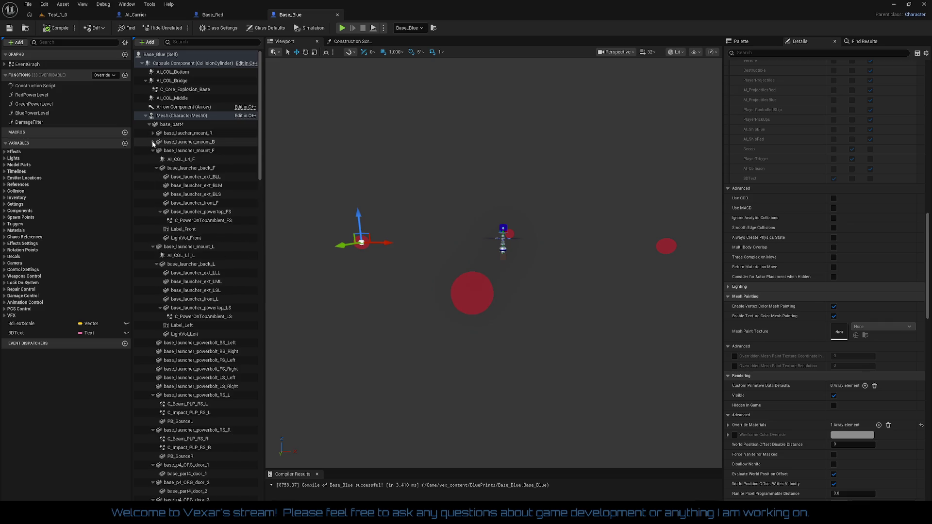
left_click(153, 150)
left_click(153, 159)
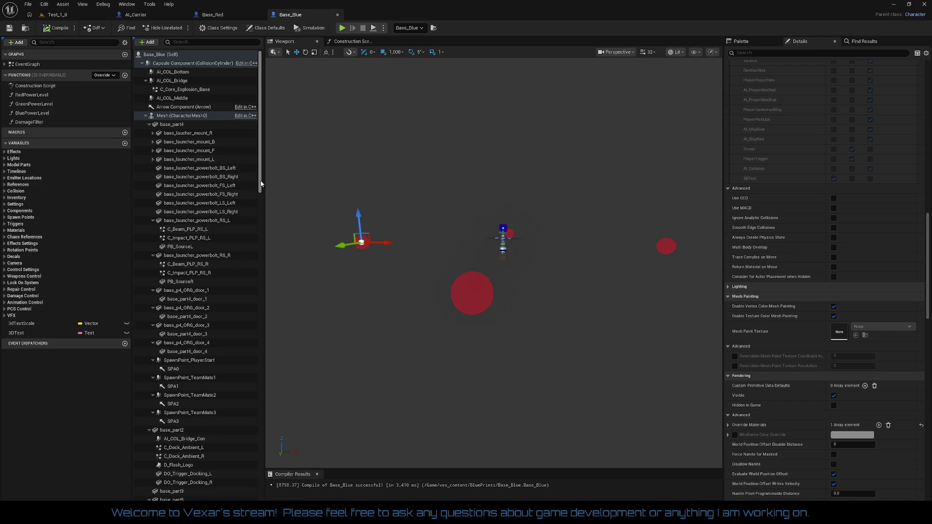
left_click_drag(260, 188, 261, 210)
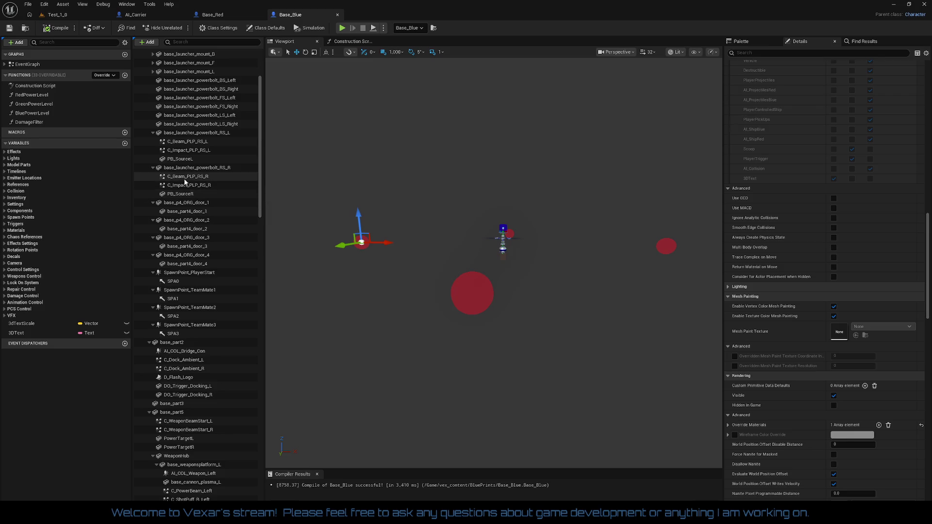
left_click(155, 169)
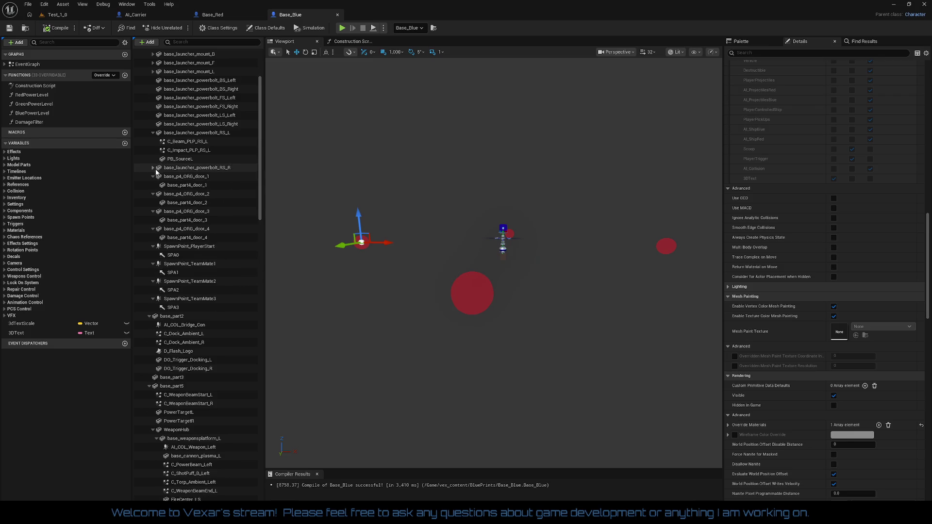
left_click(154, 133)
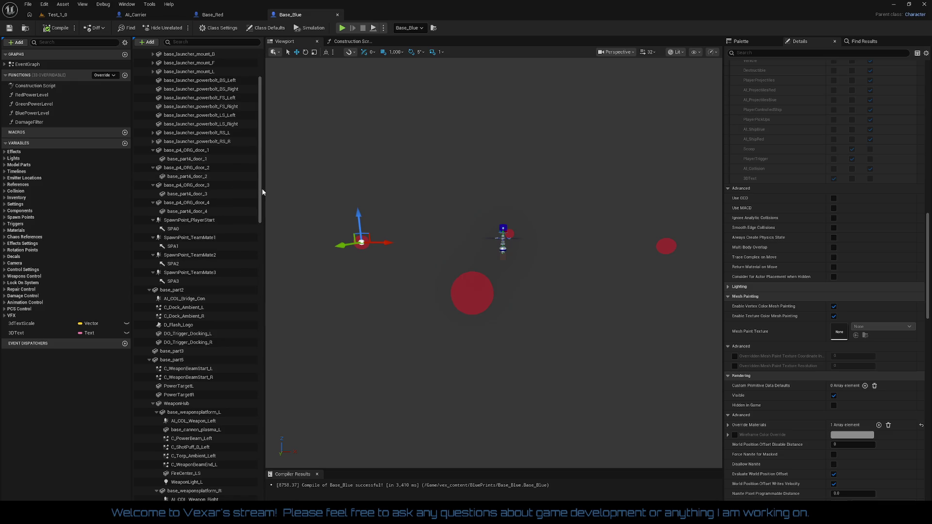
Collapse base_part6, TopBase_CenterLOC, DO_Trigger_GoldRoidMiner, MiniMapSwing, WeaponHub, base_part5 and base_part4
scroll(263, 192, "down", 10)
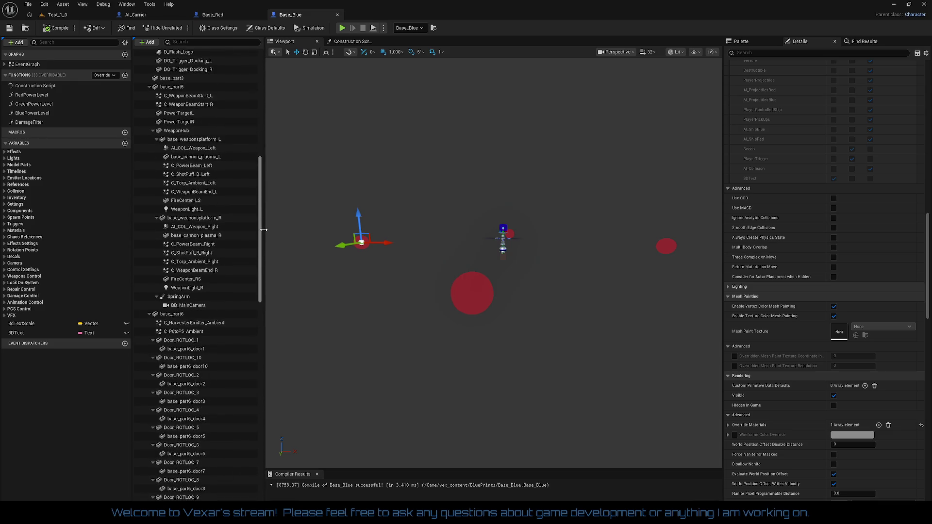
scroll(263, 229, "down", 8)
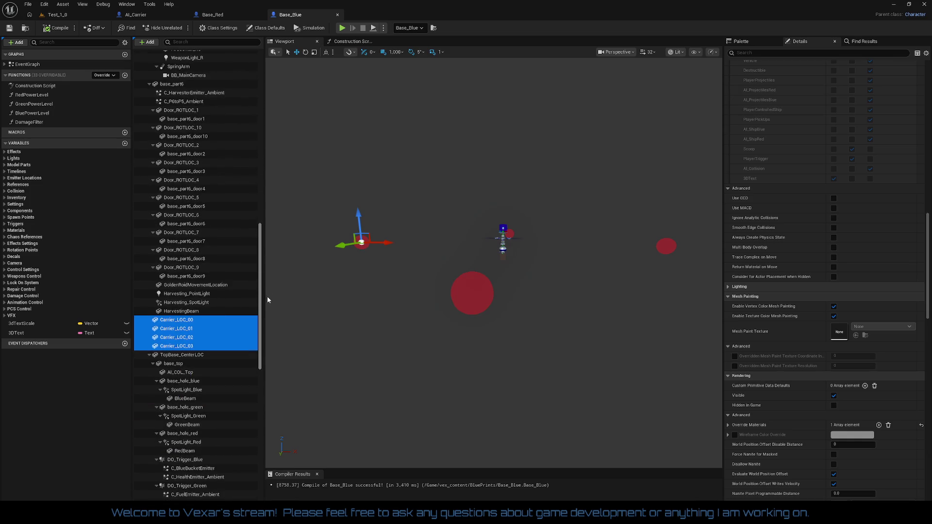
scroll(270, 281, "up", 4)
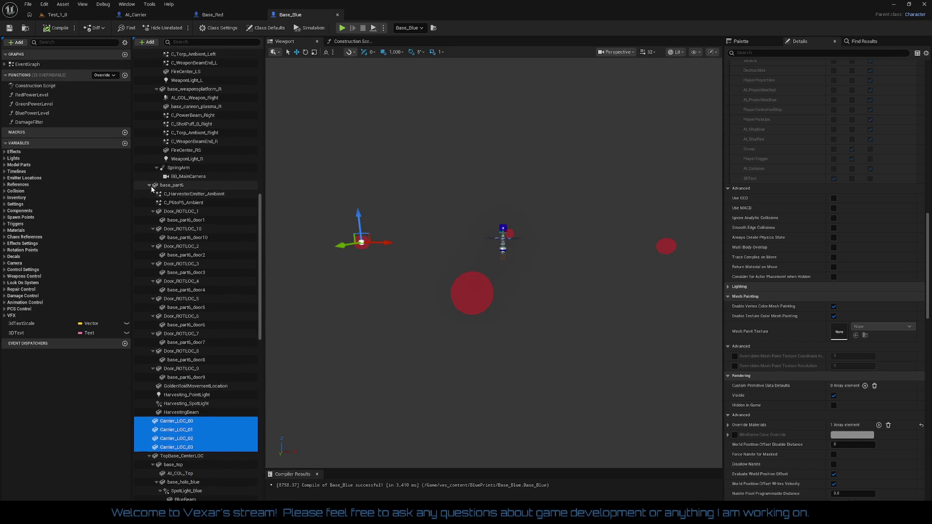
left_click(150, 185)
scroll(225, 185, "up", 4)
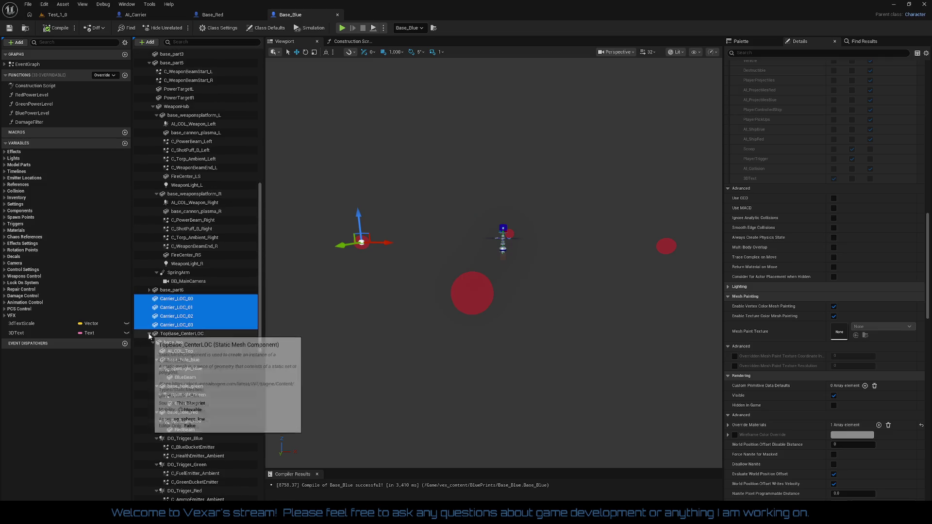
left_click(150, 333)
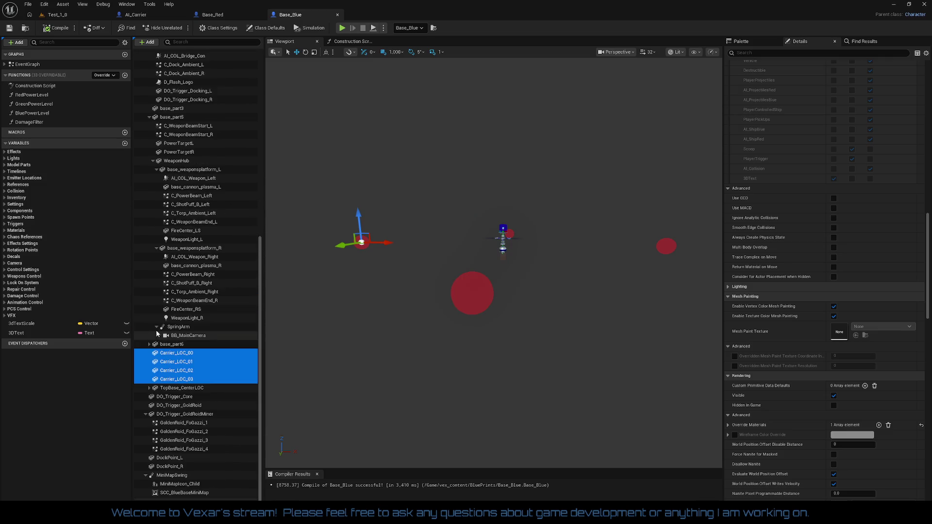
left_click(146, 414)
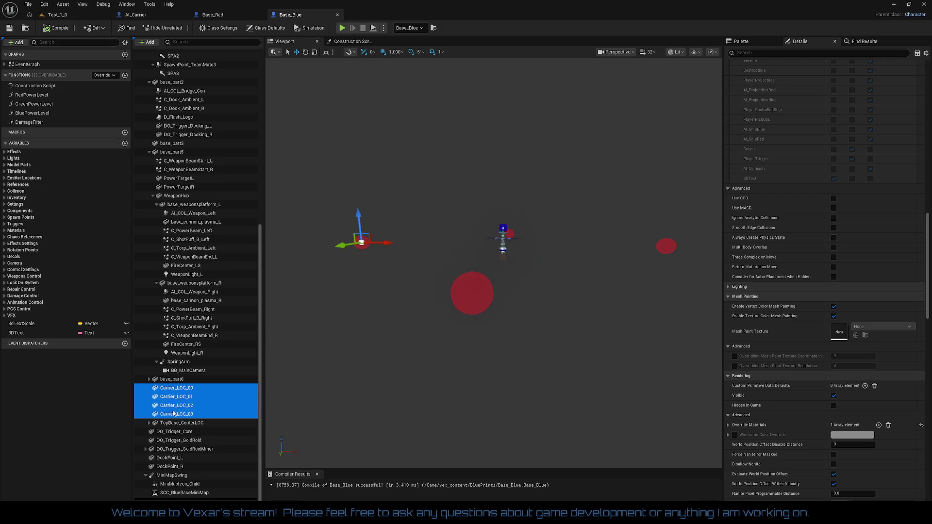
left_click(146, 475)
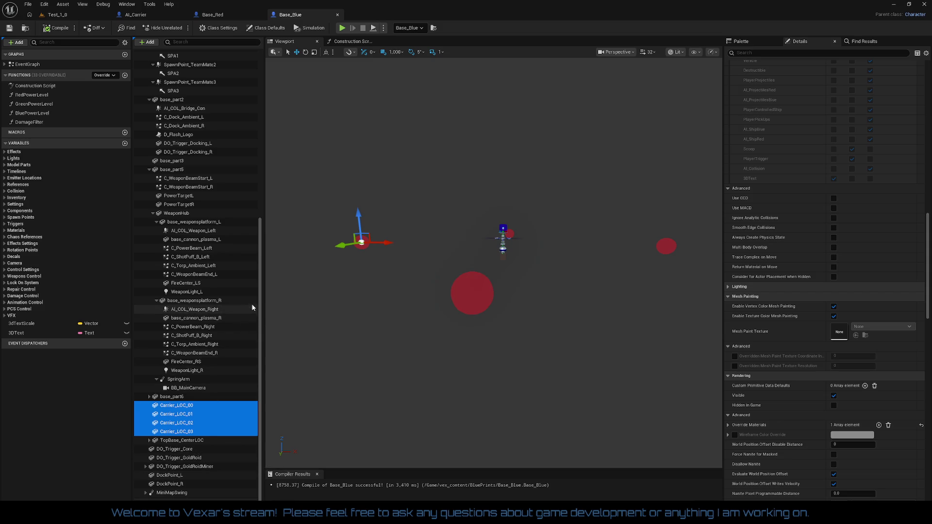
scroll(255, 306, "up", 2)
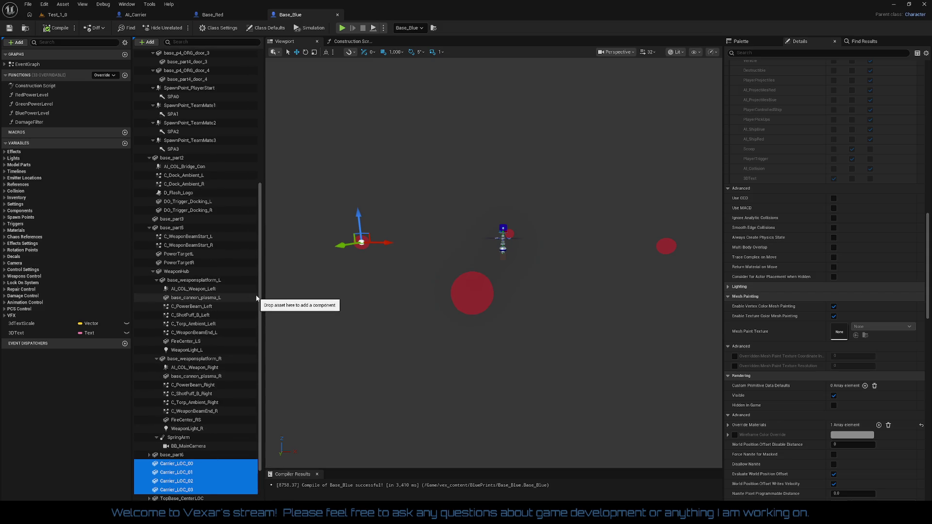
left_click(154, 272)
left_click(149, 344)
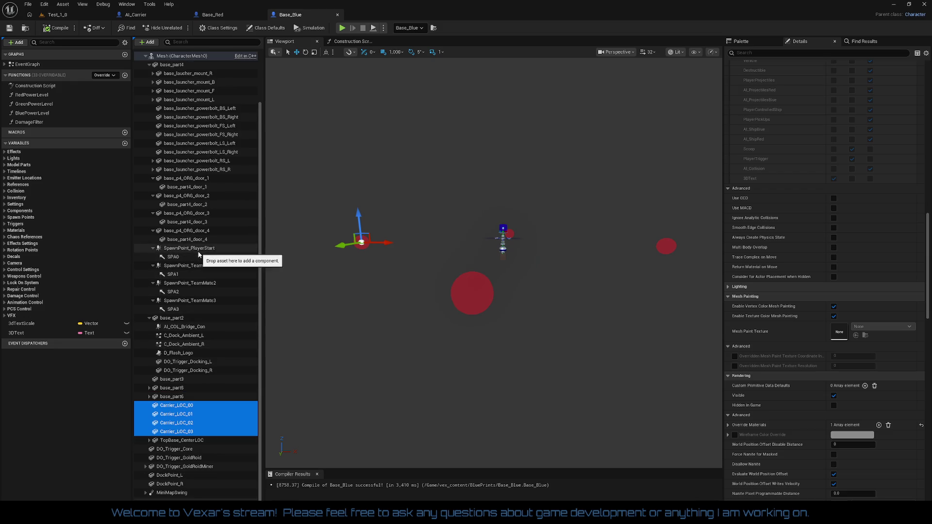
scroll(177, 221, "up", 1)
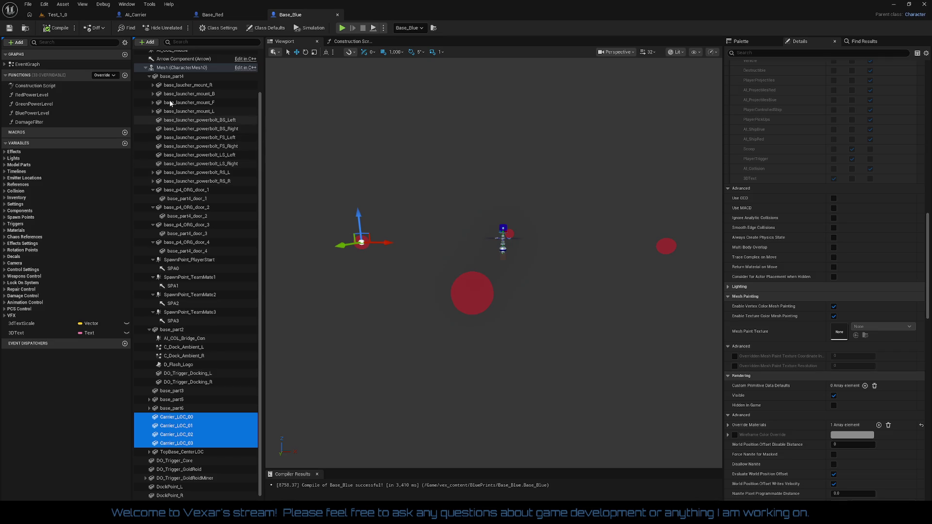
left_click(149, 76)
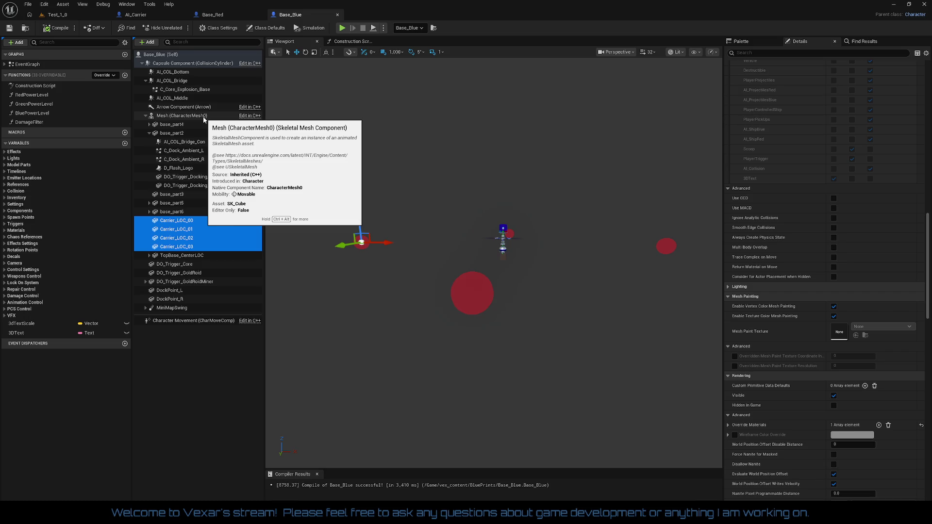
left_click(183, 222)
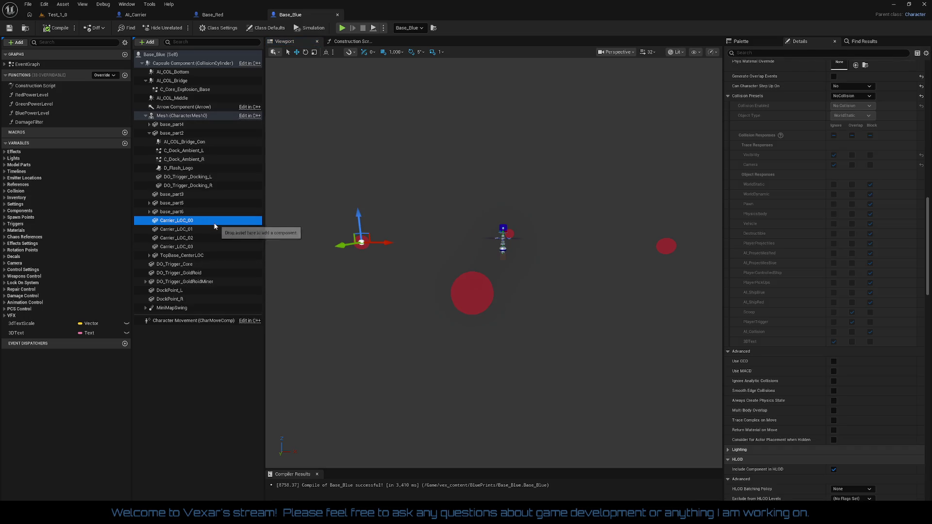
left_click(197, 229)
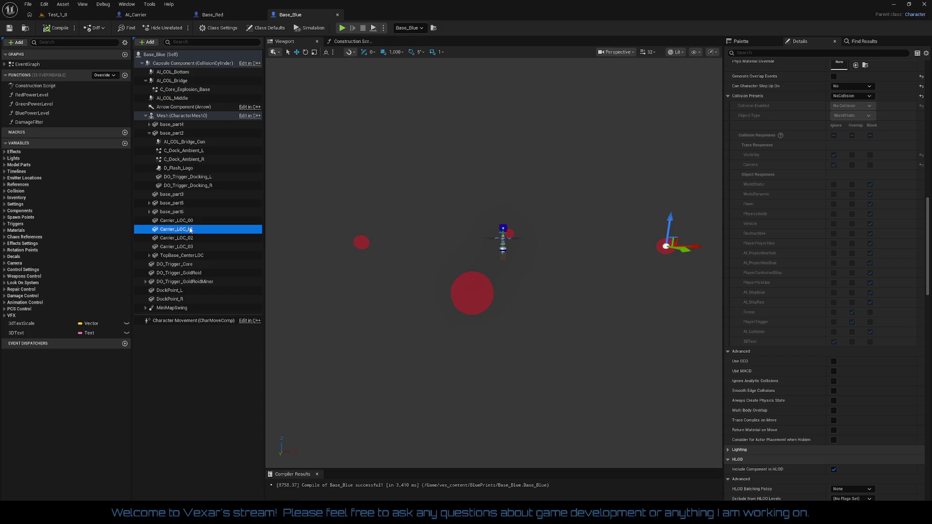
left_click(189, 221)
left_click(187, 229)
left_click(190, 238)
left_click(189, 246)
left_click(188, 241)
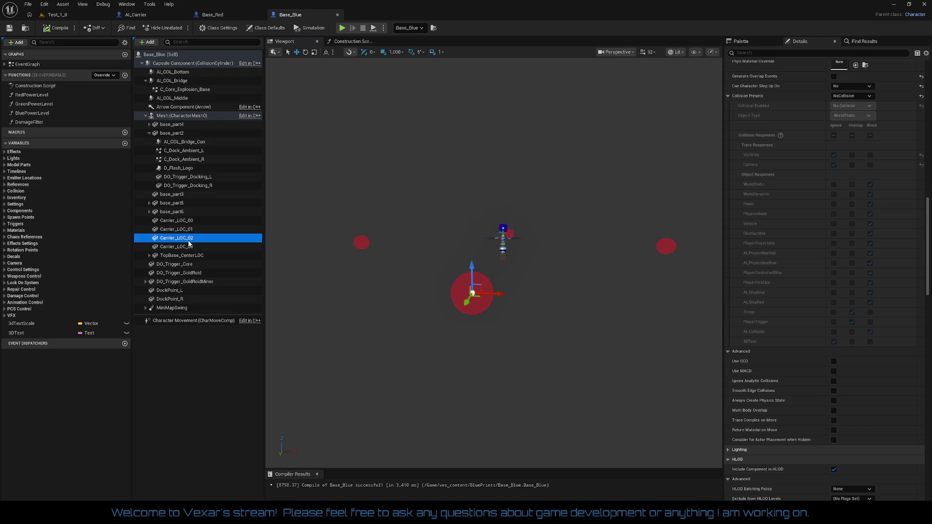
left_click(189, 229)
left_click(190, 220)
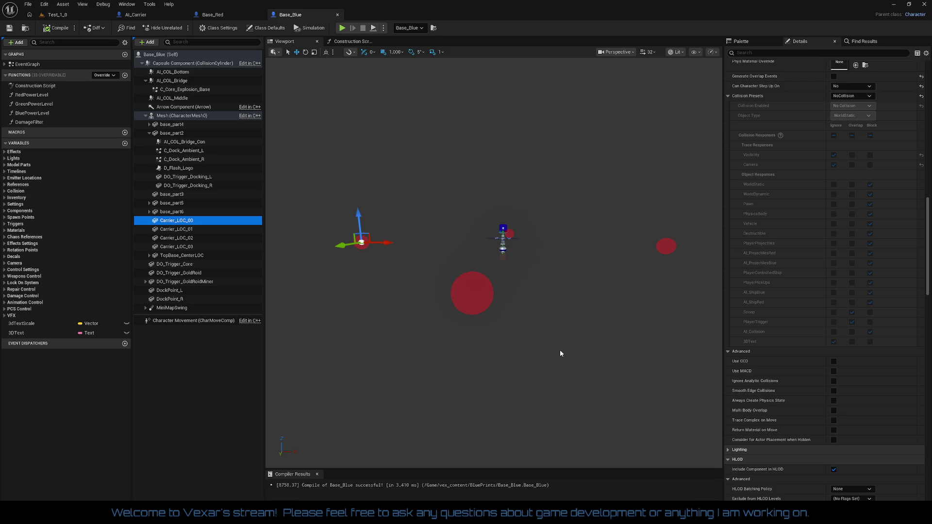
mouse_move(542, 343)
left_mouse_down()
mouse_move(536, 306)
mouse_move(538, 385)
left_mouse_up()
Fly the viewport camera up to the Base_Blue tower and focus on the Carrier_LOC_00 sphere
left_click_drag(601, 375, 544, 88)
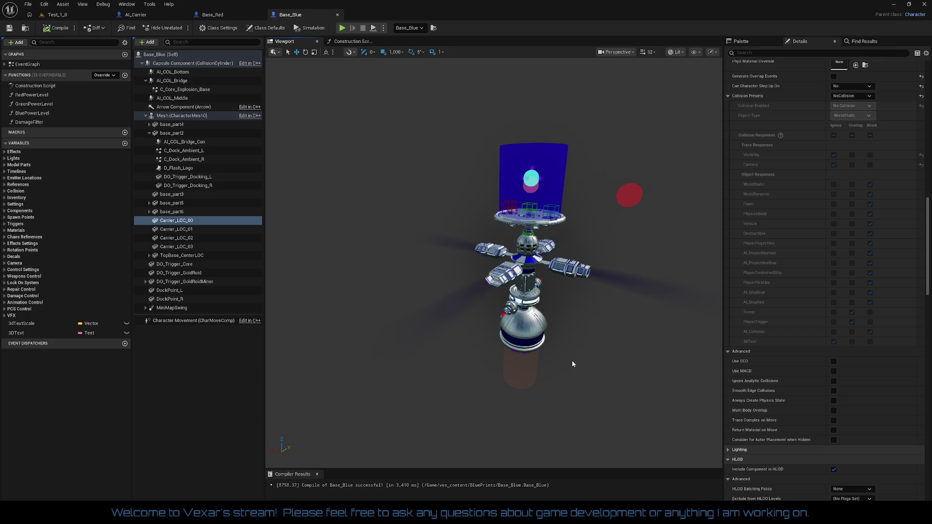
key("f")
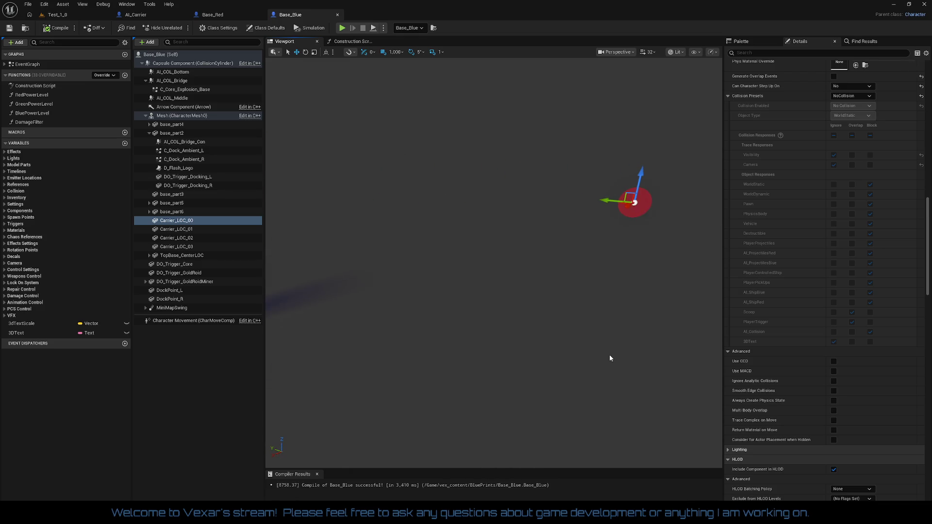
Zoom out and orbit to frame all four red Carrier_LOC spheres, then open the Perspective view menu
scroll(609, 359, "down", 10)
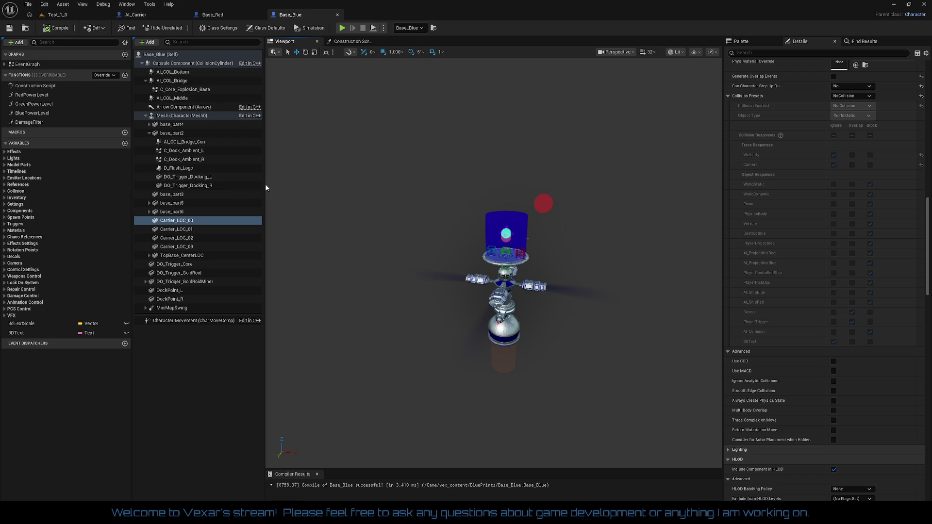
mouse_move(370, 274)
left_mouse_down()
mouse_move(345, 270)
mouse_move(456, 281)
mouse_move(438, 303)
left_mouse_up()
mouse_move(494, 266)
left_mouse_down()
mouse_move(494, 274)
mouse_move(495, 257)
mouse_move(537, 347)
left_mouse_up()
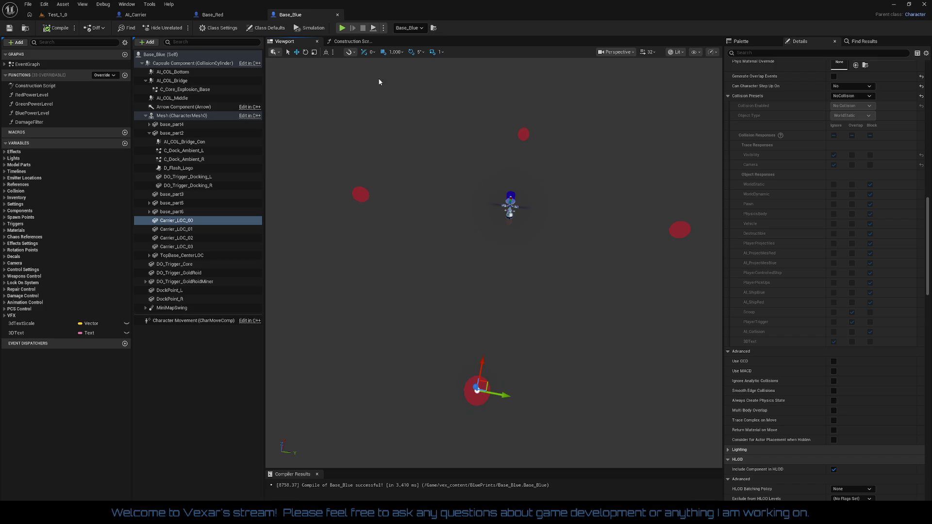
left_click(617, 52)
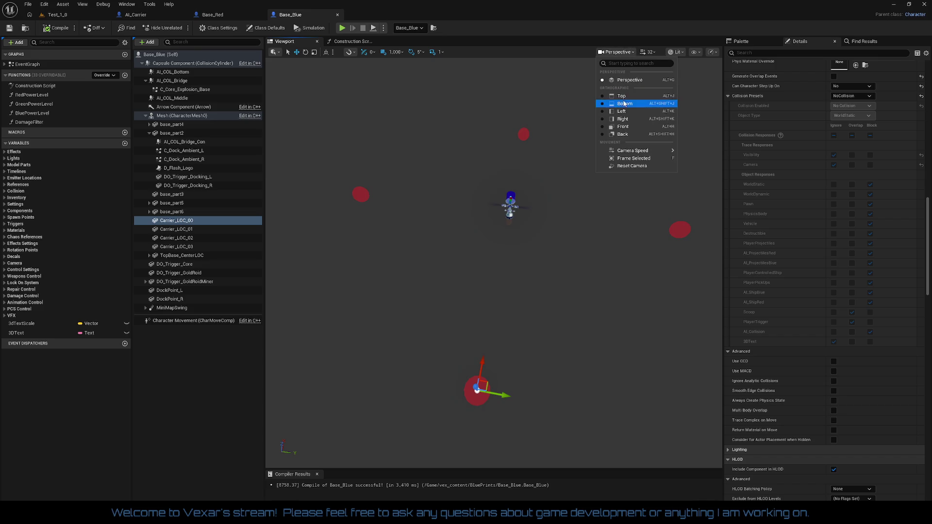
Frame Base_Blue and its four Carrier_LOC spheres in Top view, confirming Carrier_LOC_00 sits at -1000, 0, 0
left_click(624, 101)
scroll(580, 196, "down", 10)
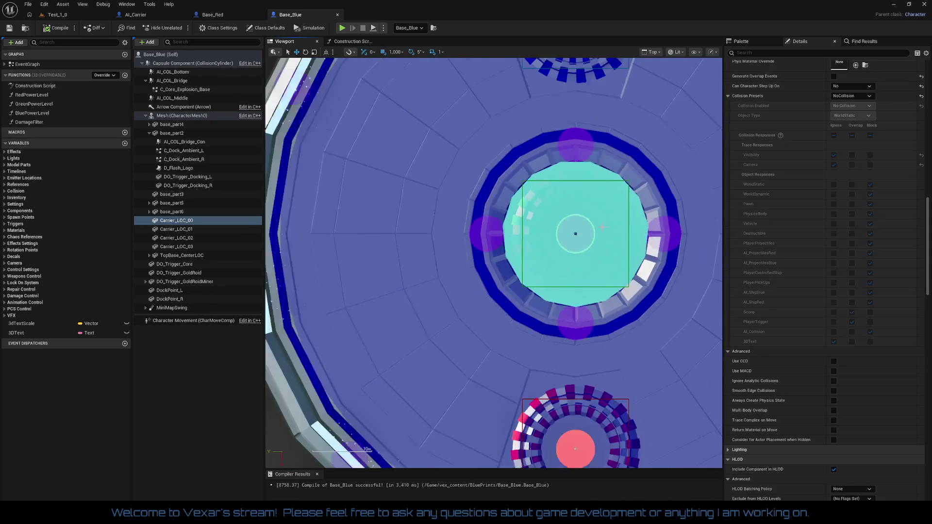
scroll(622, 281, "down", 8)
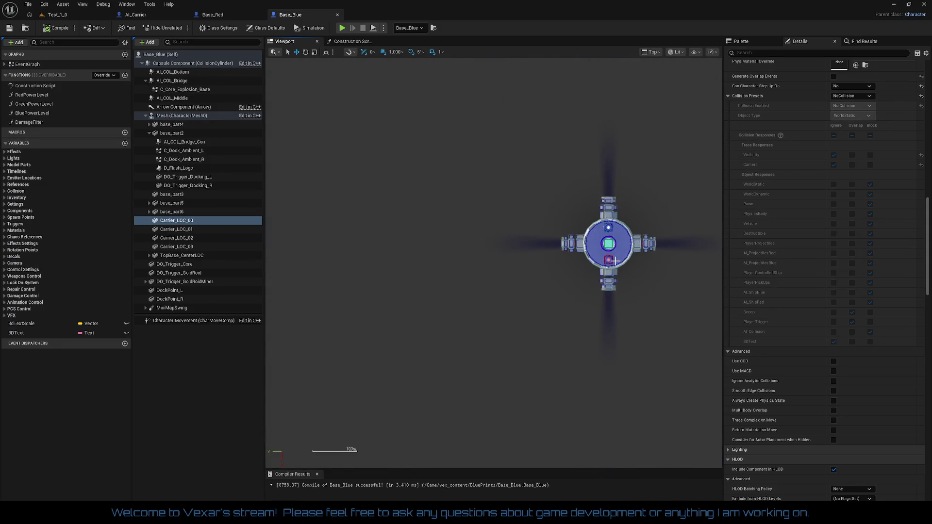
mouse_move(621, 281)
left_mouse_down()
mouse_move(447, 292)
mouse_move(515, 287)
left_mouse_up()
scroll(487, 293, "down", 3)
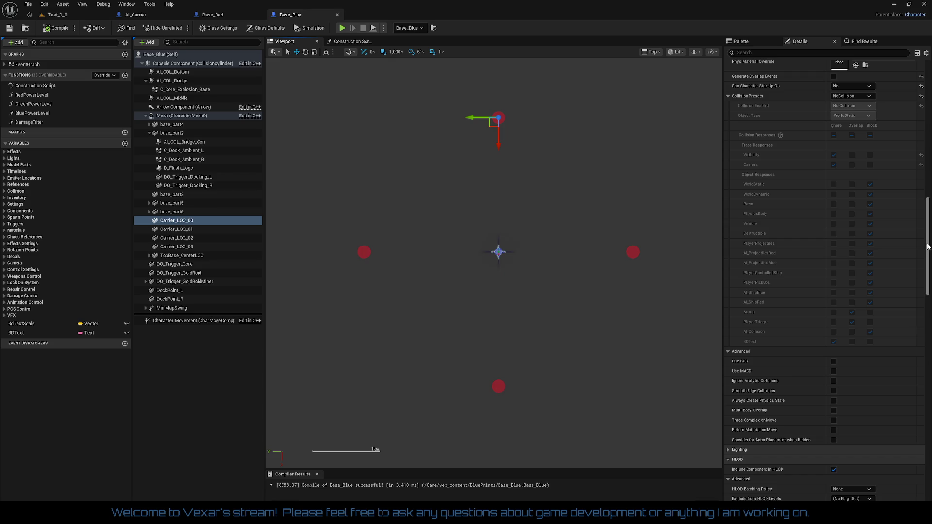
scroll(924, 245, "up", 15)
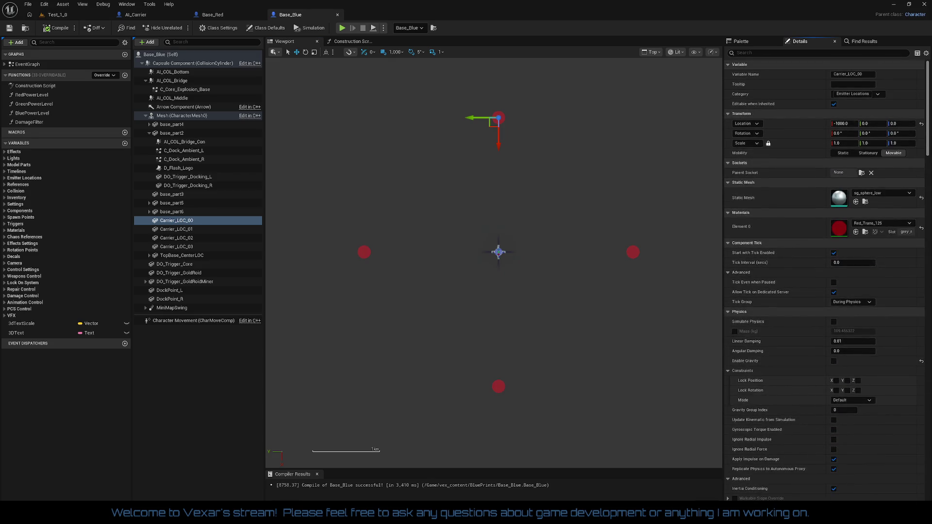